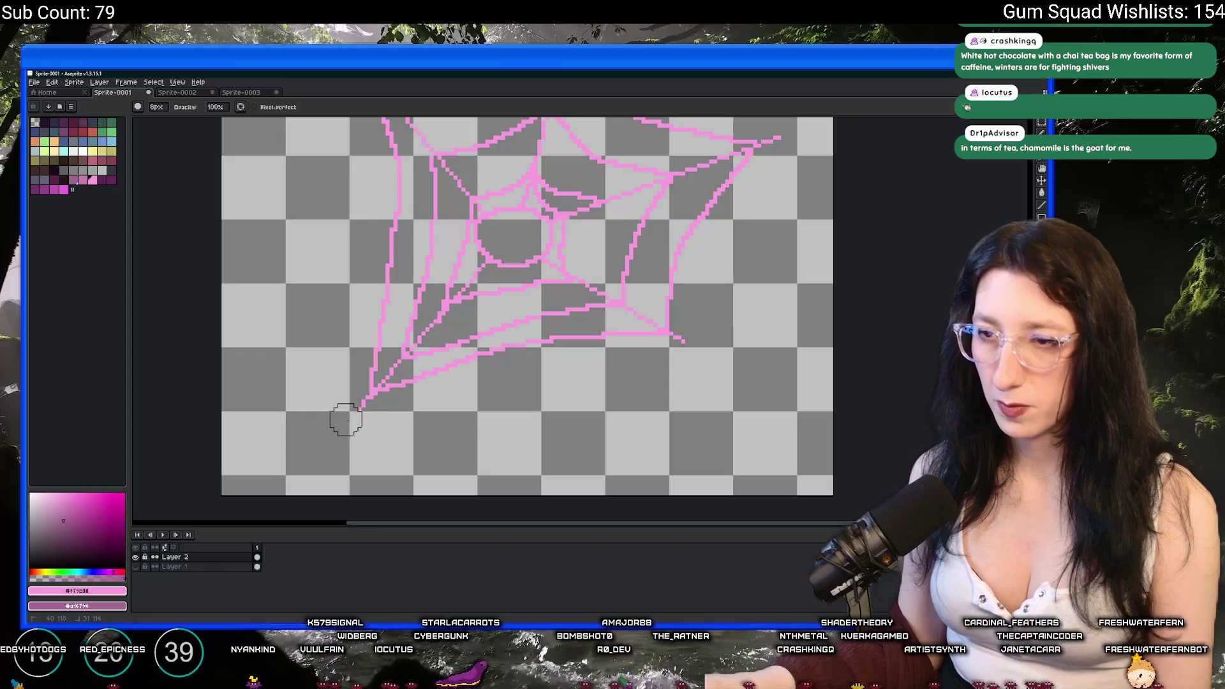
Frame the web, check the Sprite-0003 and Sprite-0002 tabs, and return to Sprite-0001.
scroll(383, 217, right, 2)
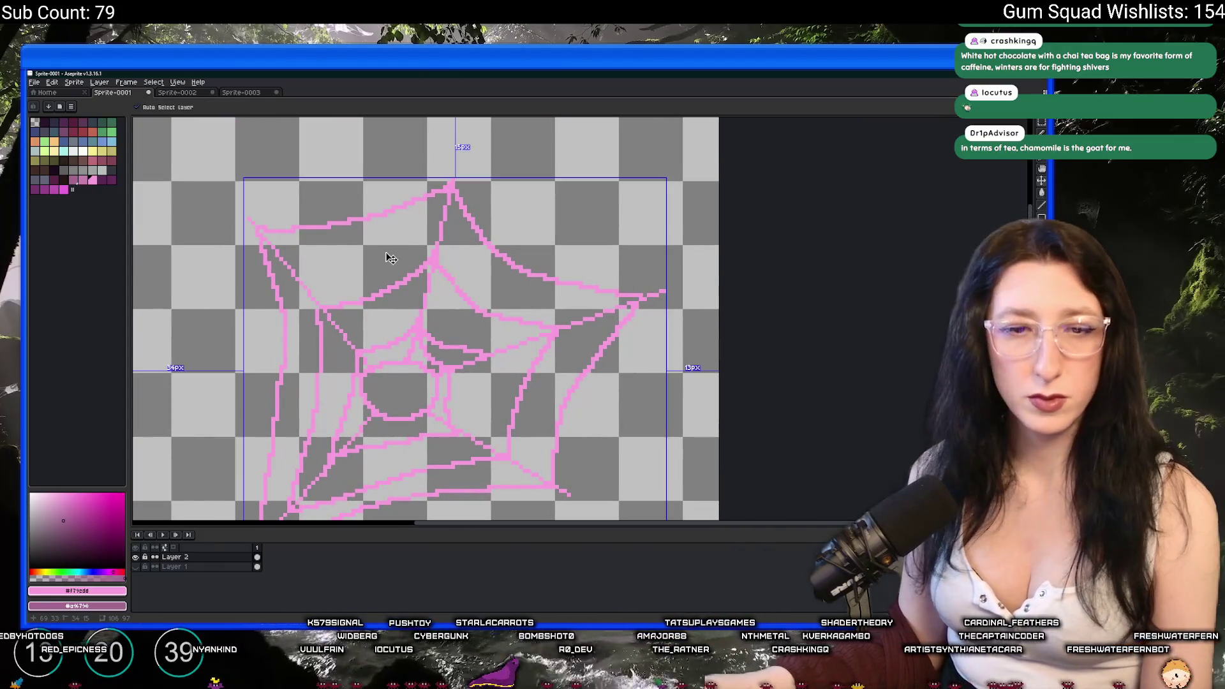
scroll(380, 251, down, 2)
drag(380, 250, 301, 252)
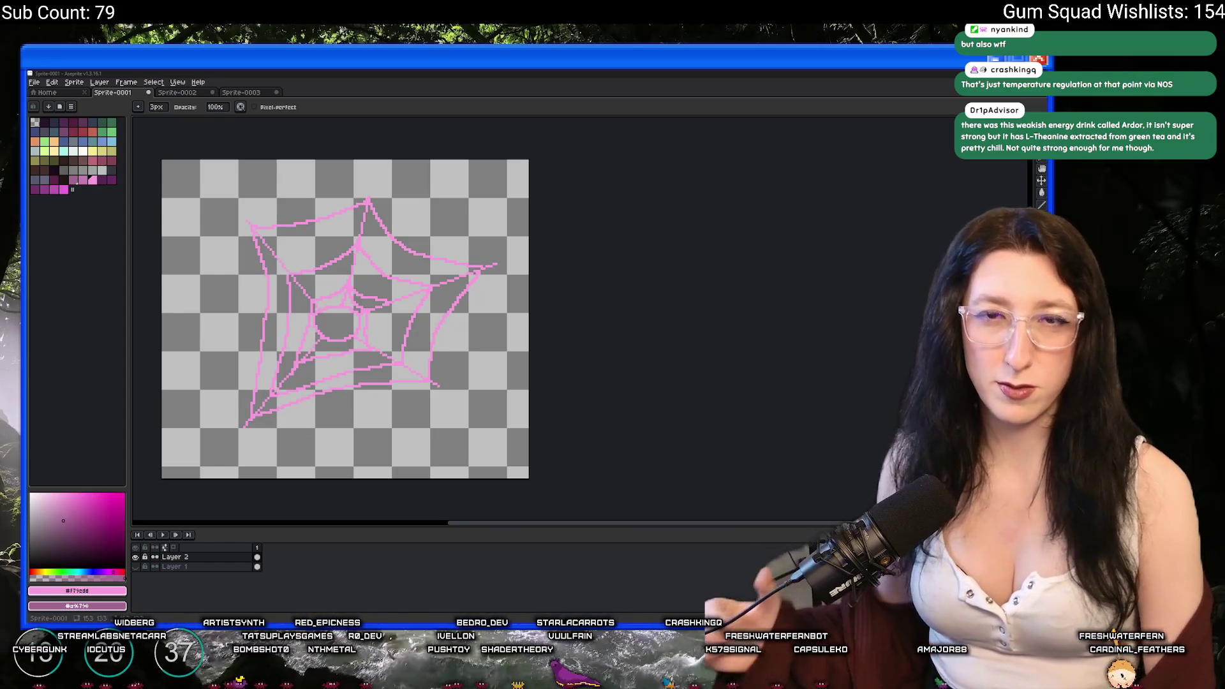
drag(558, 243, 641, 249)
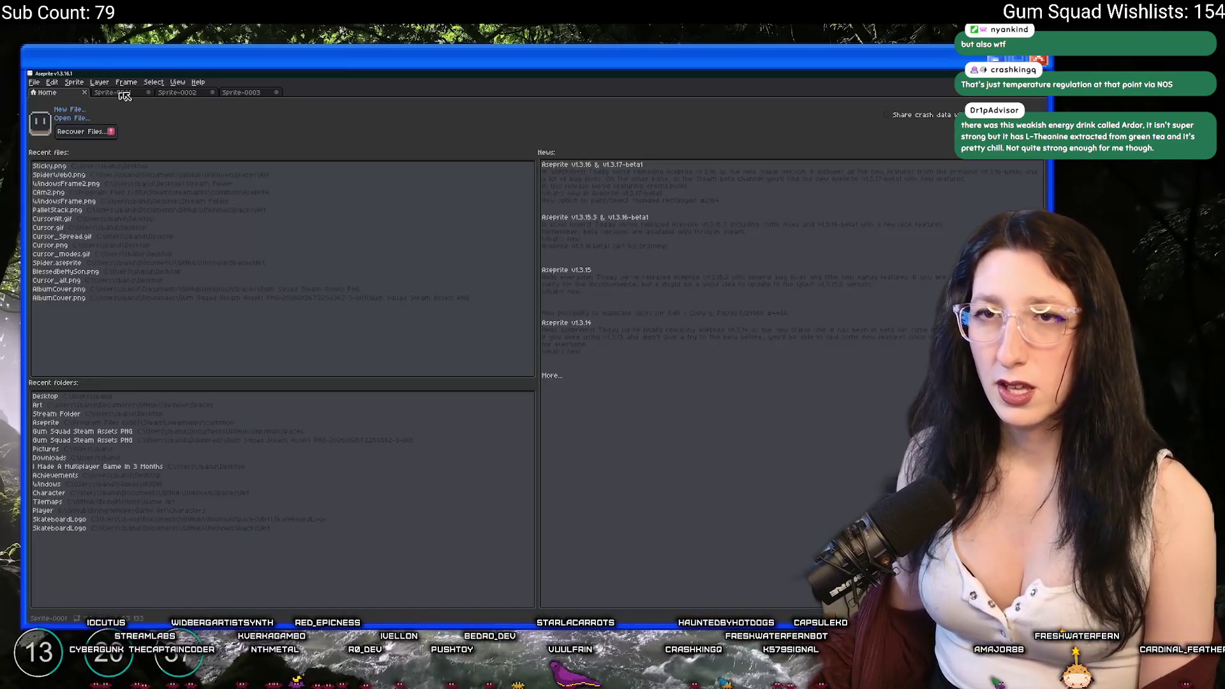
click(237, 93)
click(180, 94)
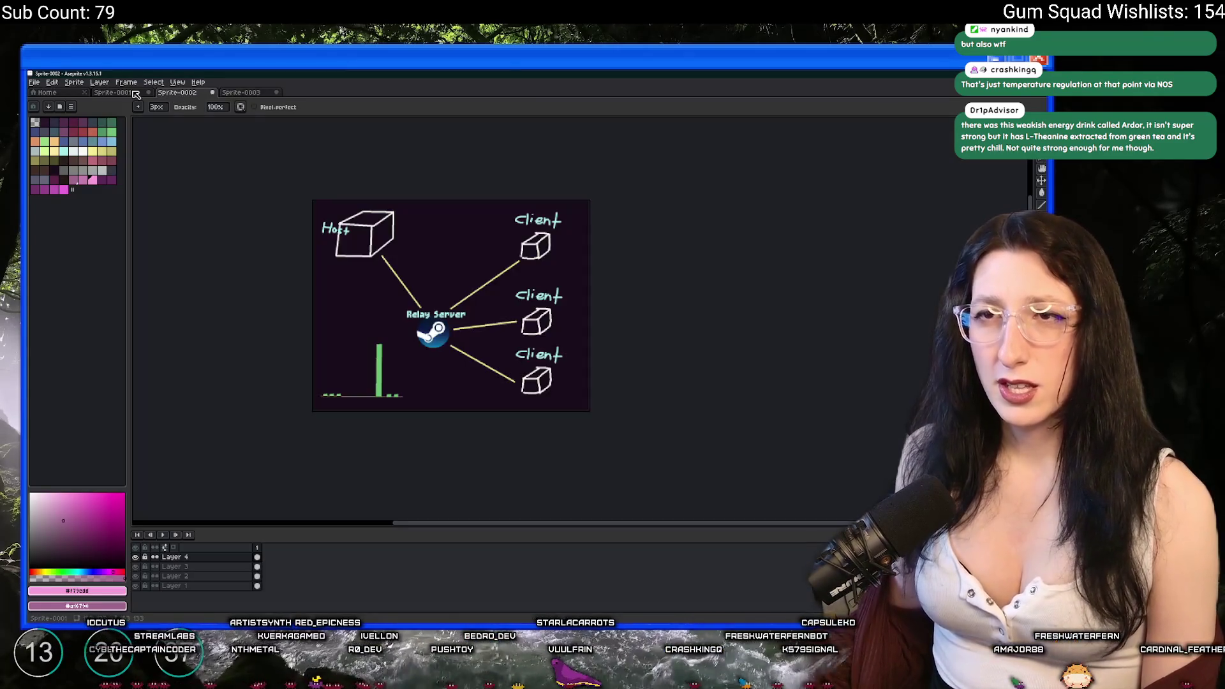
click(122, 92)
Trim the canvas tightly around the web and export it as SpiderWeb.png.
click(74, 82)
click(79, 165)
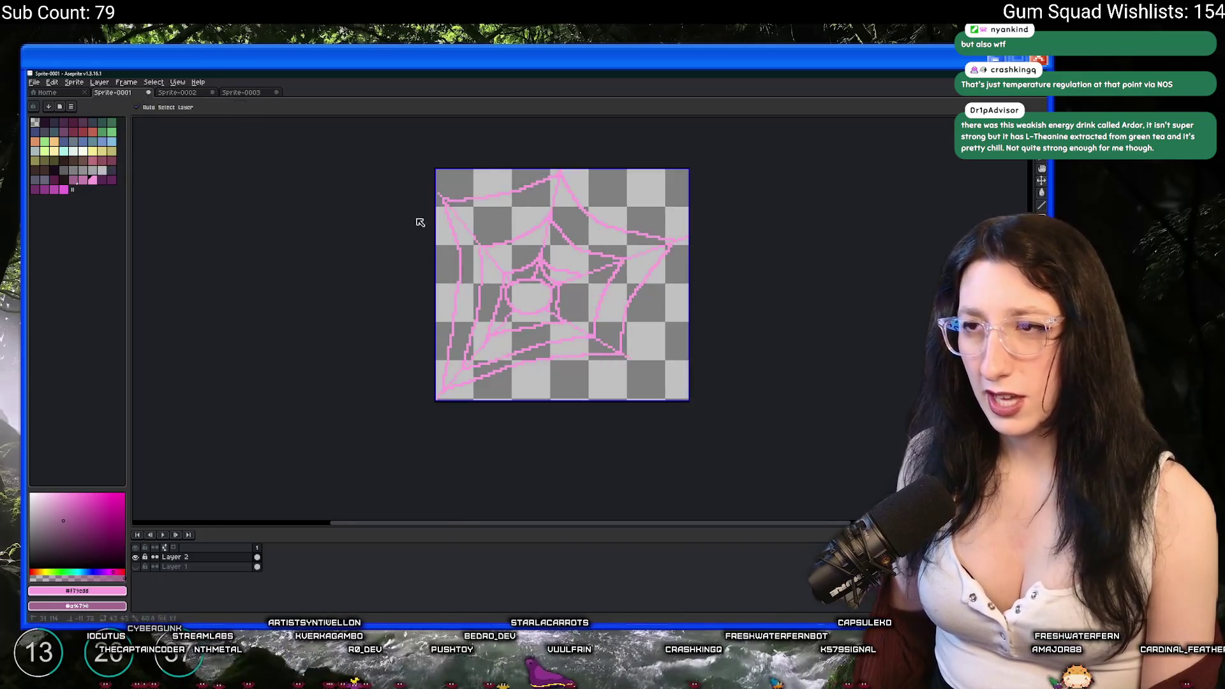
key(ctrl+shift+e)
click(721, 256)
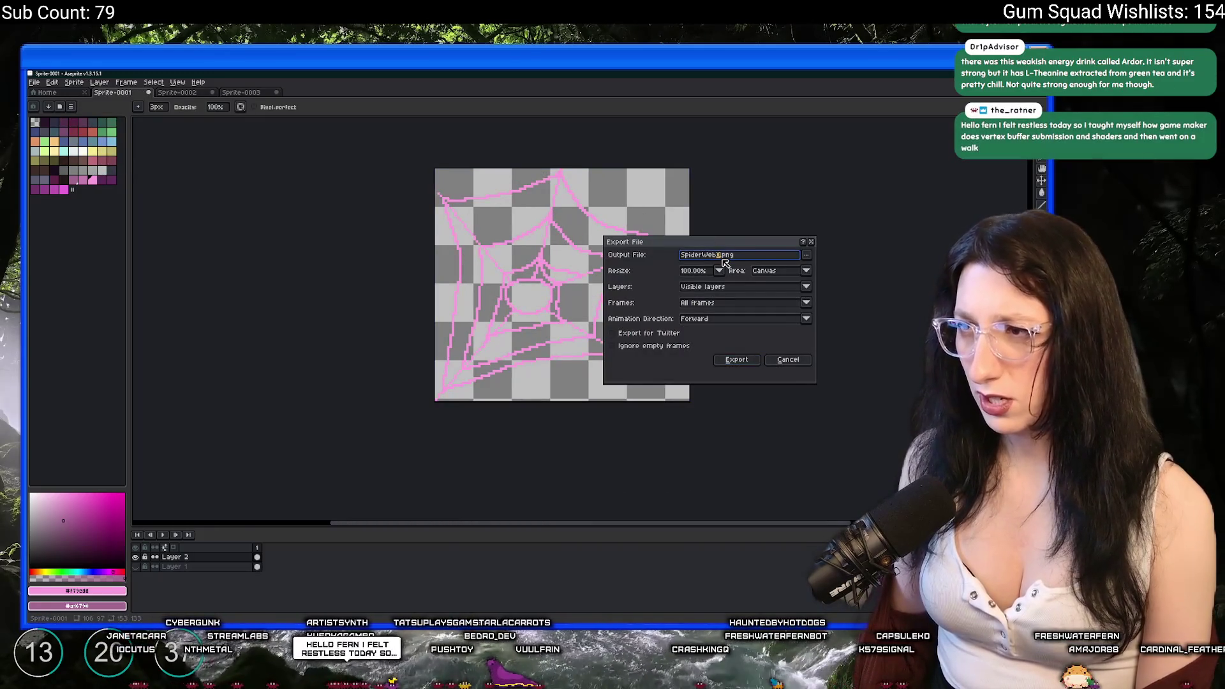
click(740, 361)
key(v)
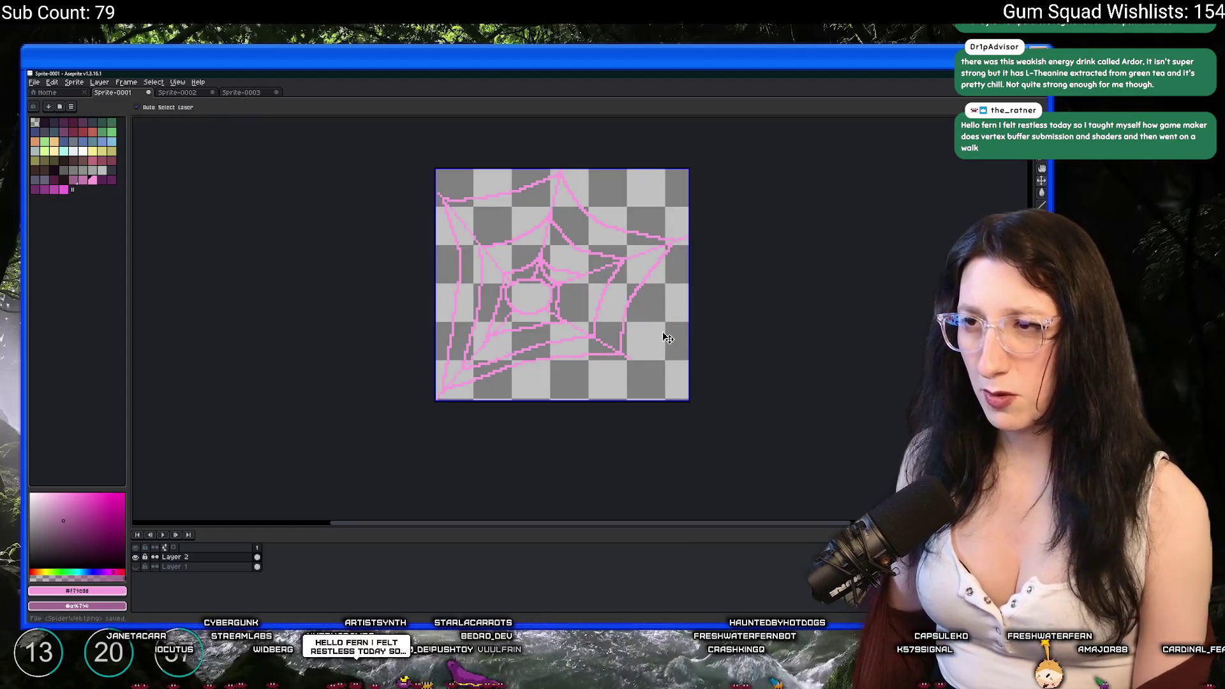
scroll(580, 306, up, 3)
key(b)
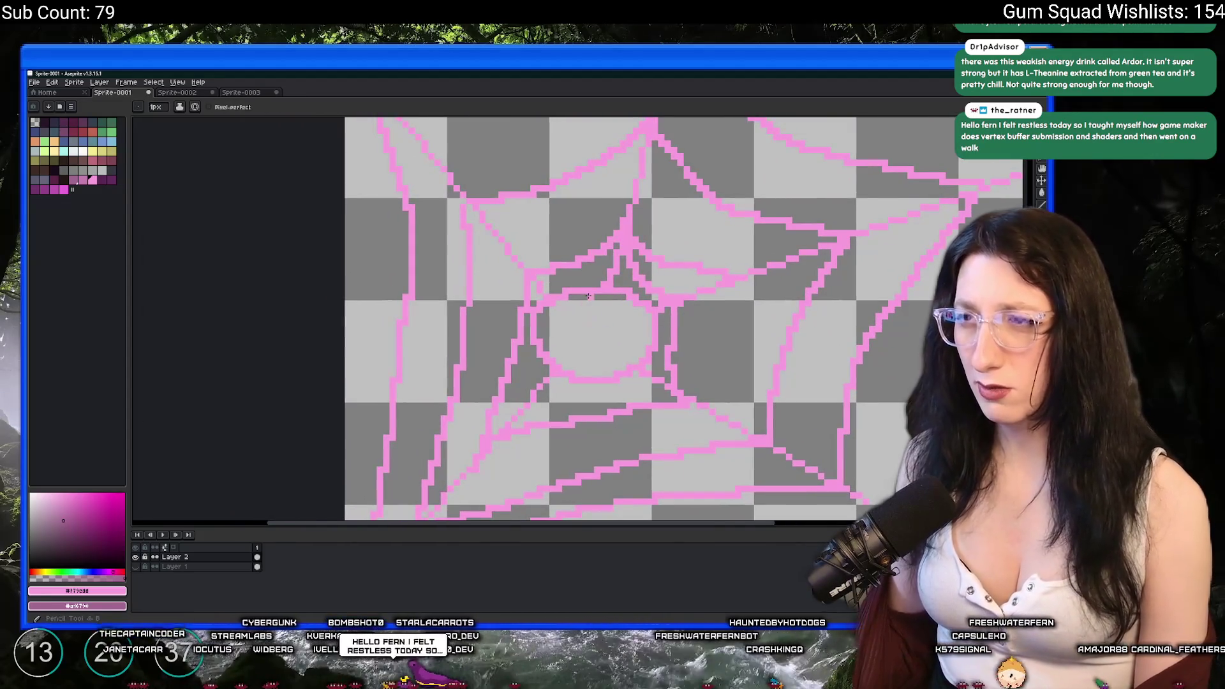
Draw an extra strand in the web's centre and export it as SpiderWeb1.png.
mouse_move(585, 298)
mouse_down()
mouse_move(542, 339)
mouse_move(649, 324)
mouse_move(574, 381)
mouse_up()
scroll(624, 351, up, 2)
scroll(574, 381, down, 8)
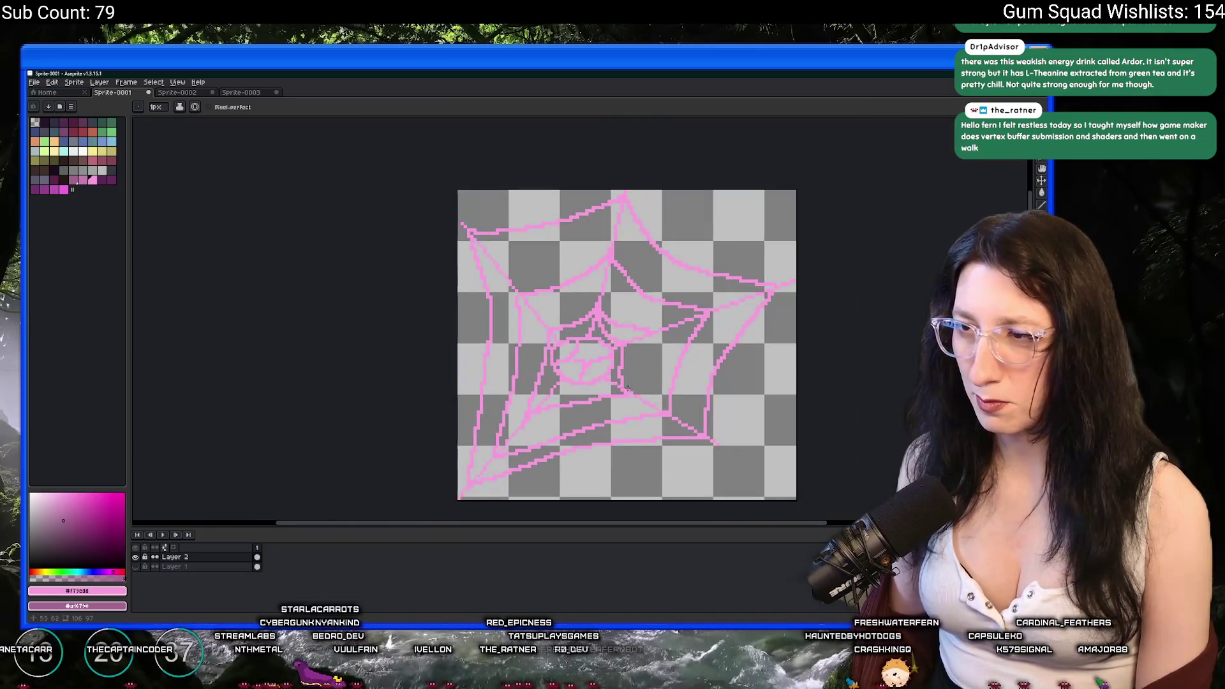
scroll(621, 381, up, 2)
key(ctrl+shift+e)
click(733, 360)
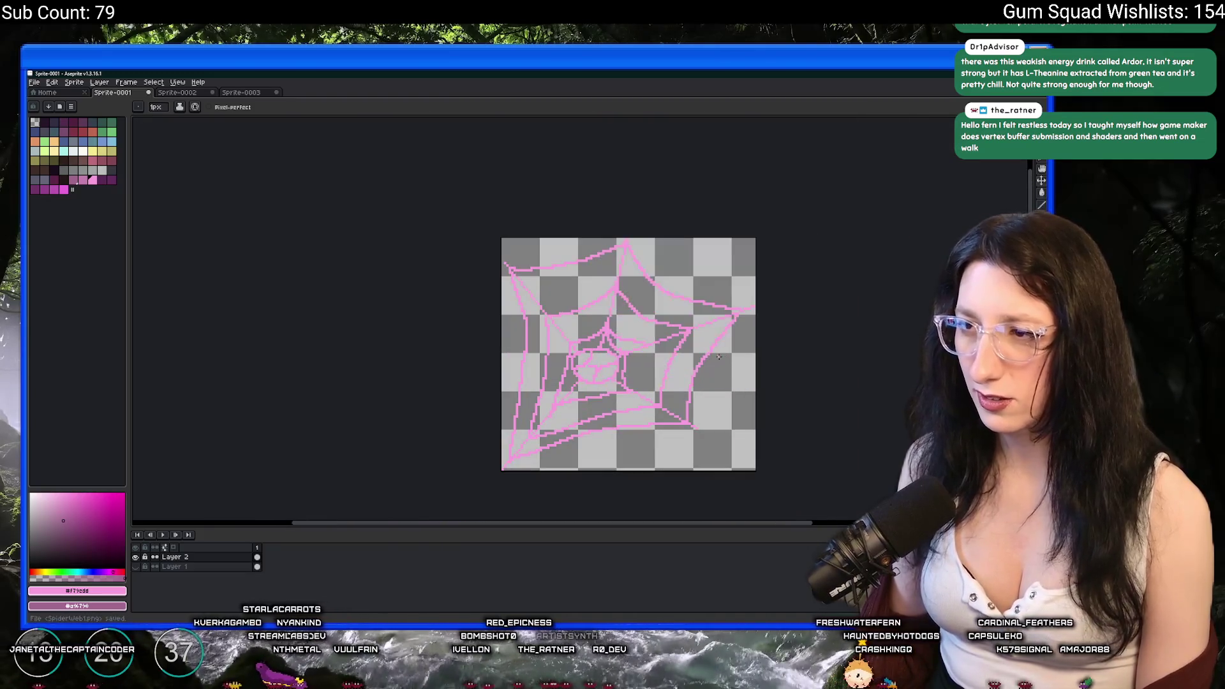
Select the whole sprite, shift the web drawing, and delete it from the layer.
key(v)
scroll(708, 357, up, 1)
scroll(708, 357, down, 1)
key(ctrl+a)
mouse_move(537, 294)
mouse_down()
mouse_move(456, 191)
mouse_move(504, 285)
mouse_up()
key(Delete)
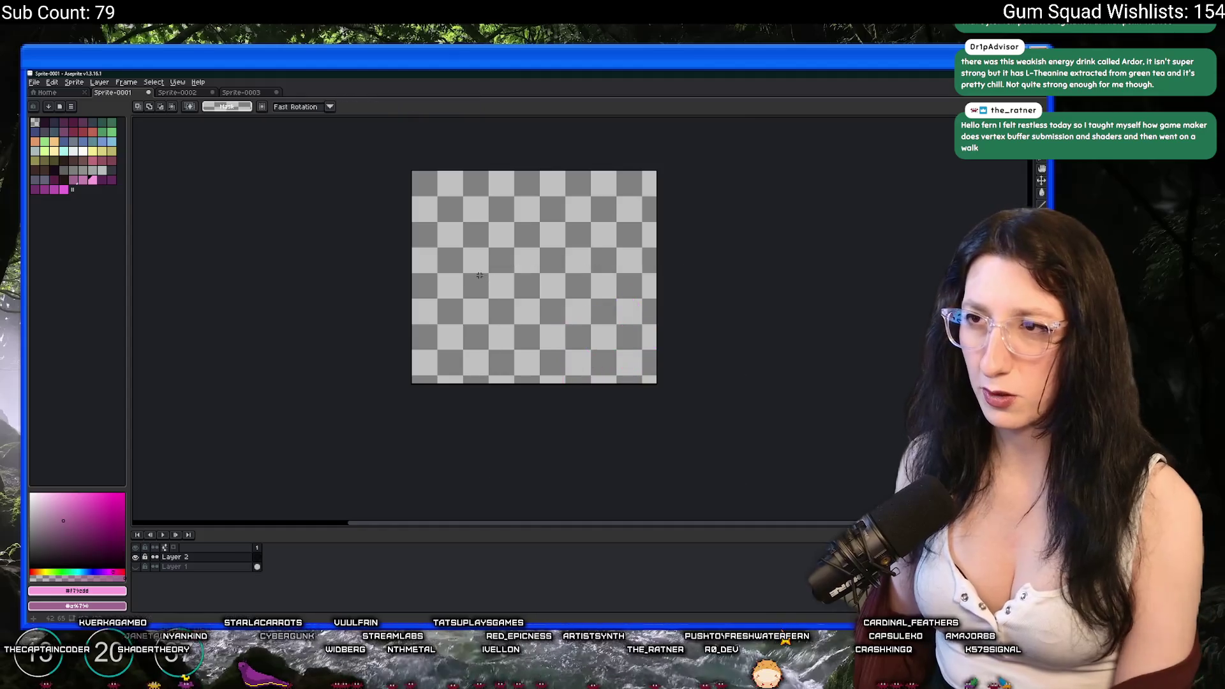
scroll(584, 319, up, 2)
drag(578, 271, 547, 272)
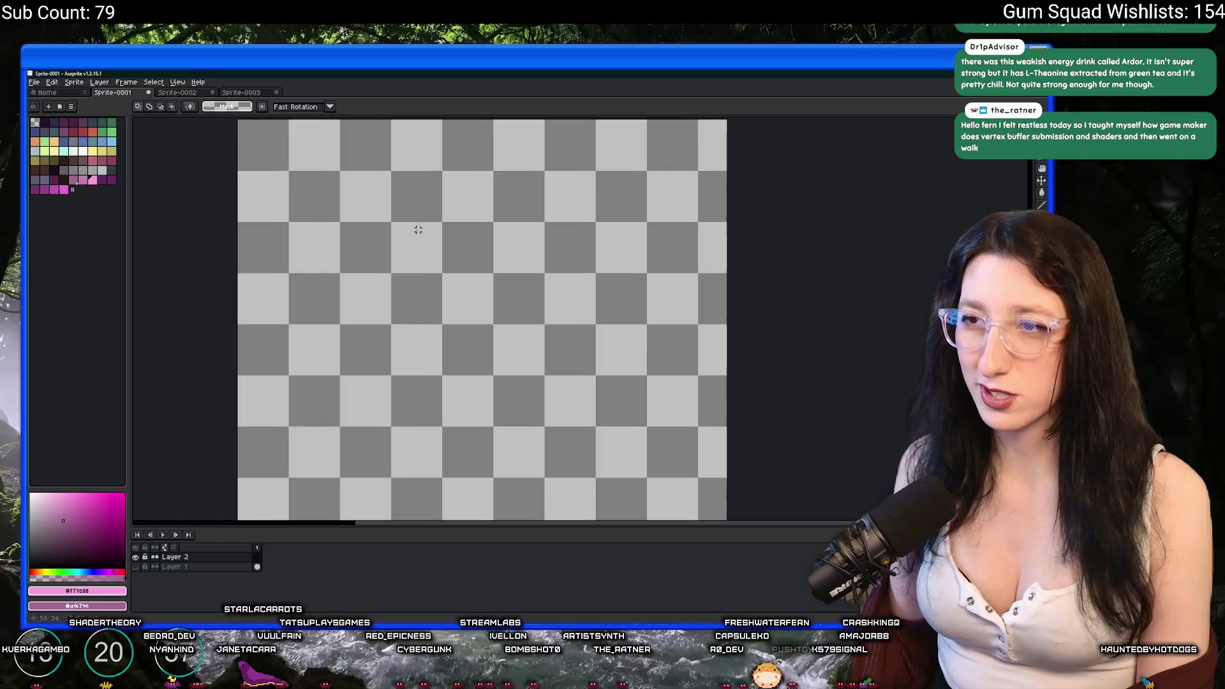
scroll(418, 222, down, 1)
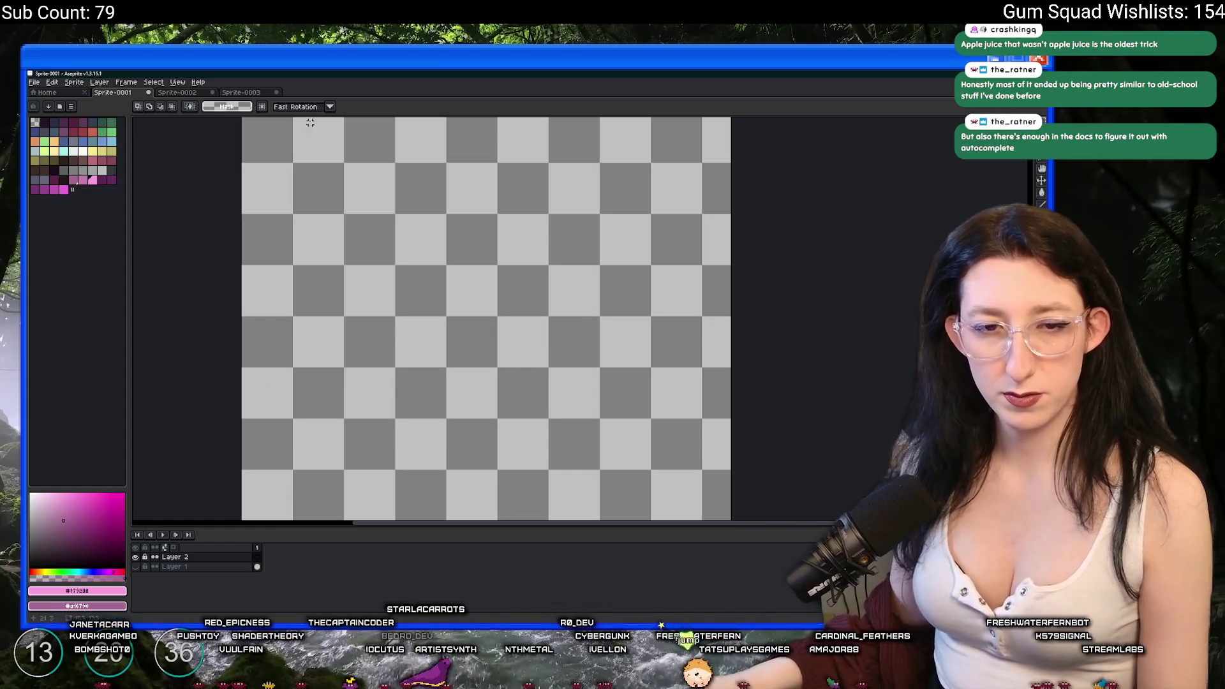
Restore the deleted pink web drawing onto the canvas.
scroll(374, 284, down, 1)
drag(374, 284, 438, 279)
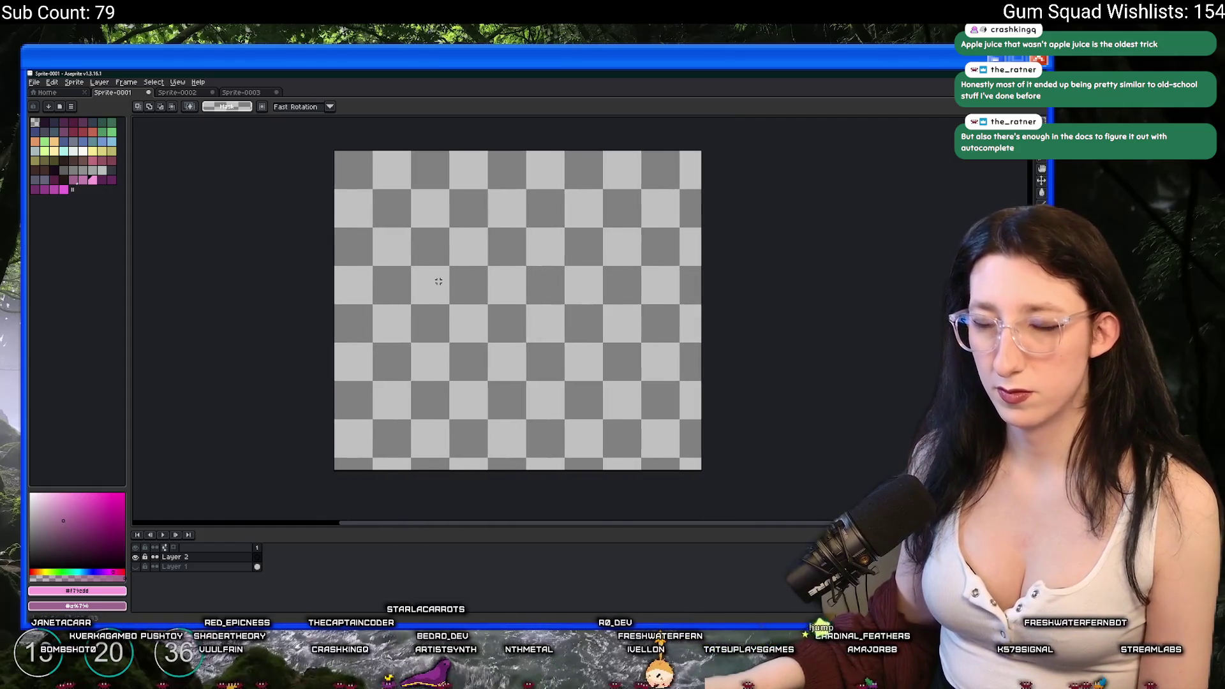
key(b)
scroll(539, 328, up, 1)
scroll(539, 328, up, 1)
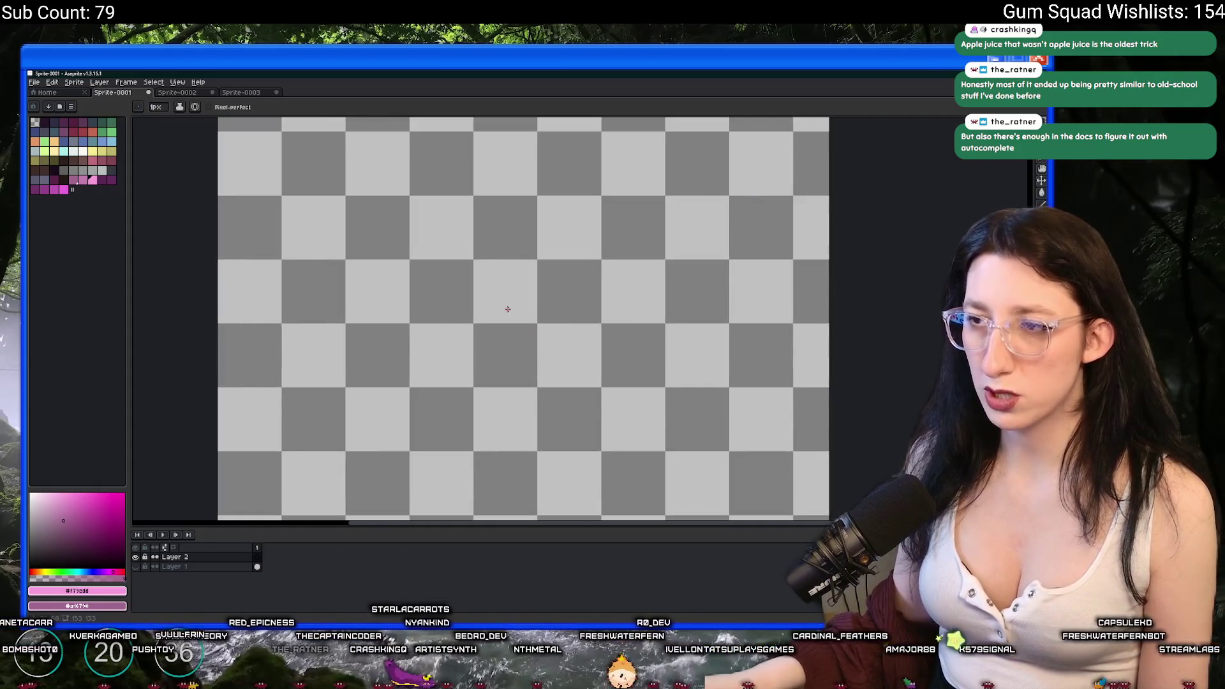
scroll(311, 162, down, 1)
key(ctrl+v)
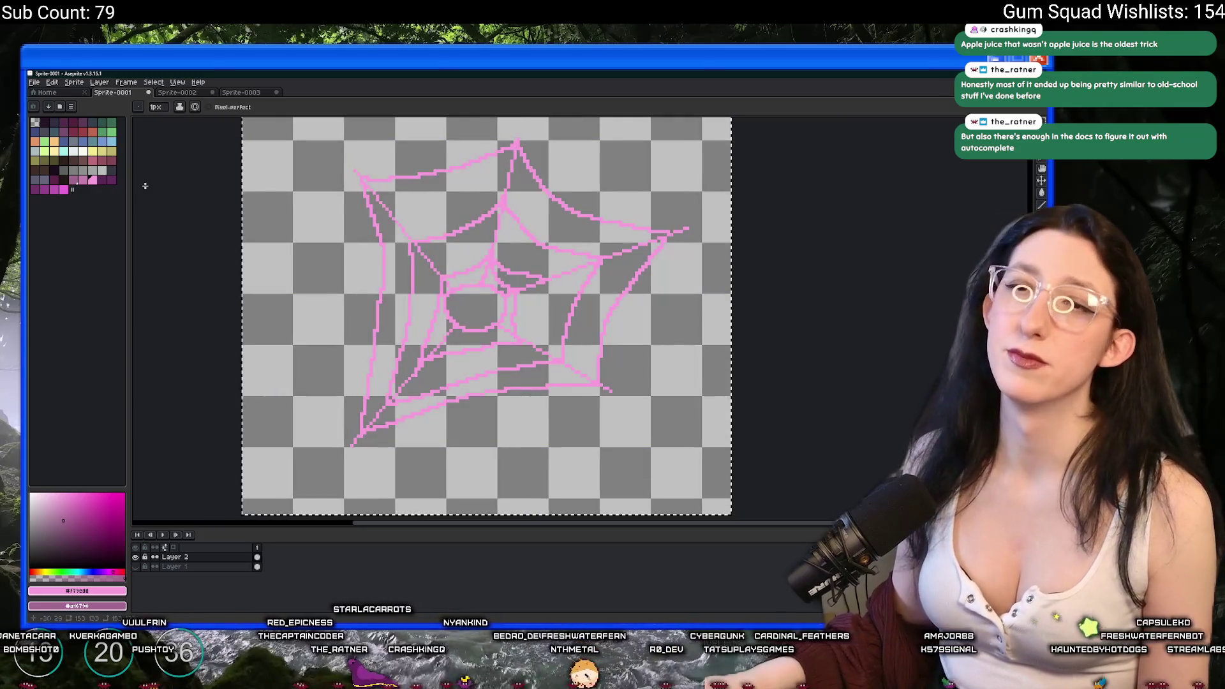
Pick the eyedropper and preview a pink outline around the web's strands.
scroll(333, 250, up, 2)
key(i)
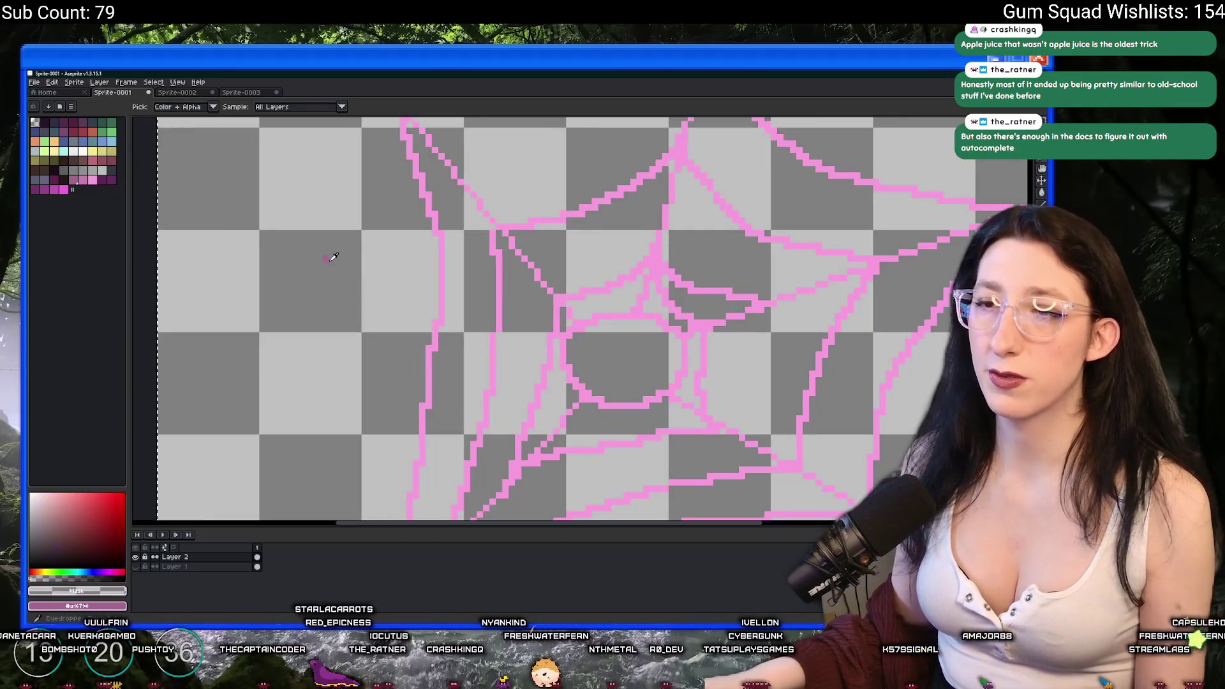
scroll(331, 256, down, 2)
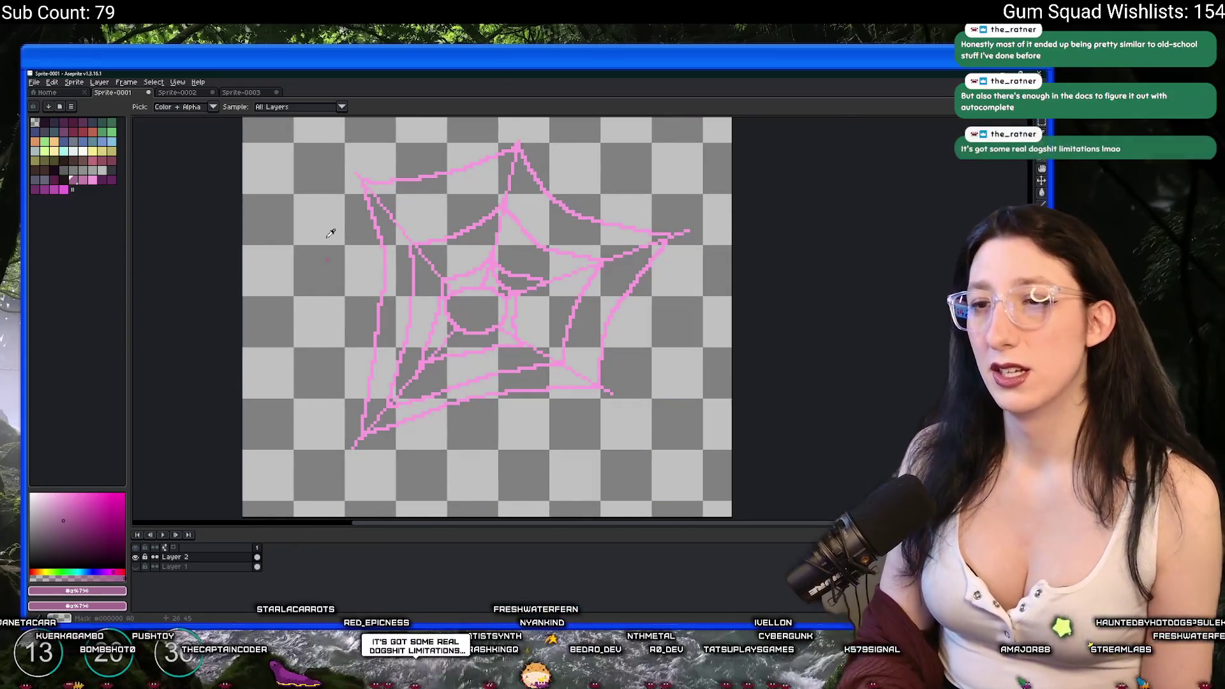
key(shift+o)
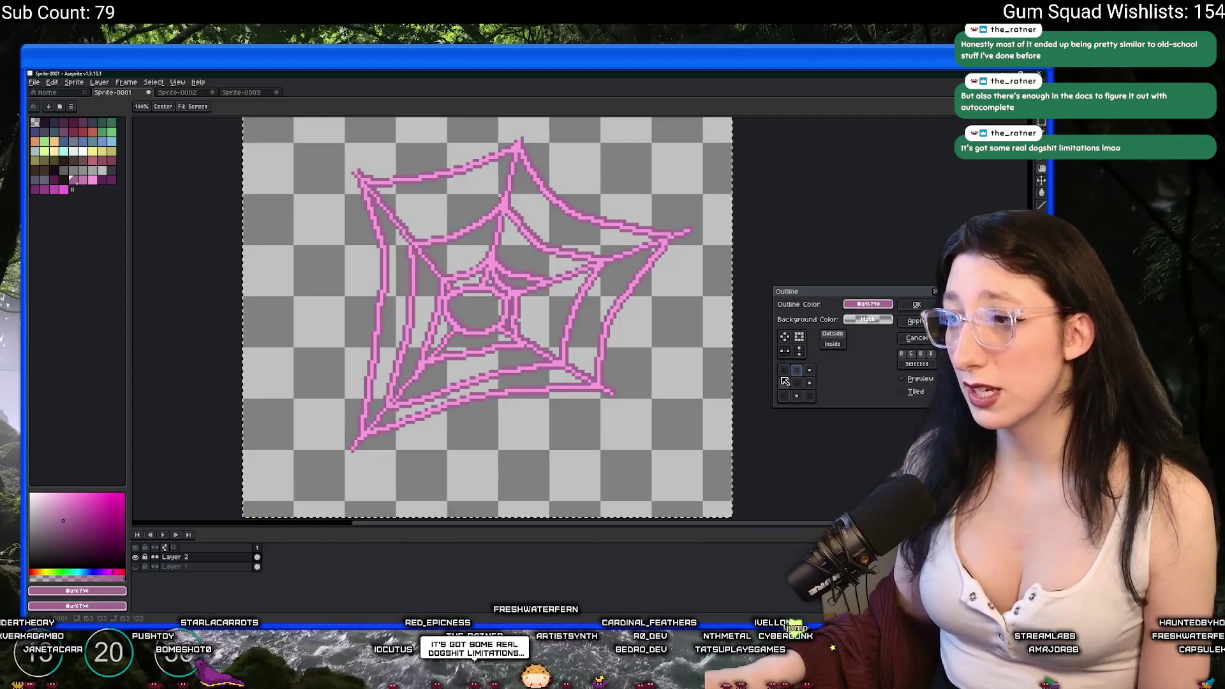
Cancel the Outline filter, discarding the thickened strands.
key(Escape)
scroll(807, 322, down, 4)
scroll(676, 307, up, 2)
scroll(676, 306, up, 1)
Trim the canvas around the thin-lined web and re-export it as SpiderWeb1.png.
click(33, 82)
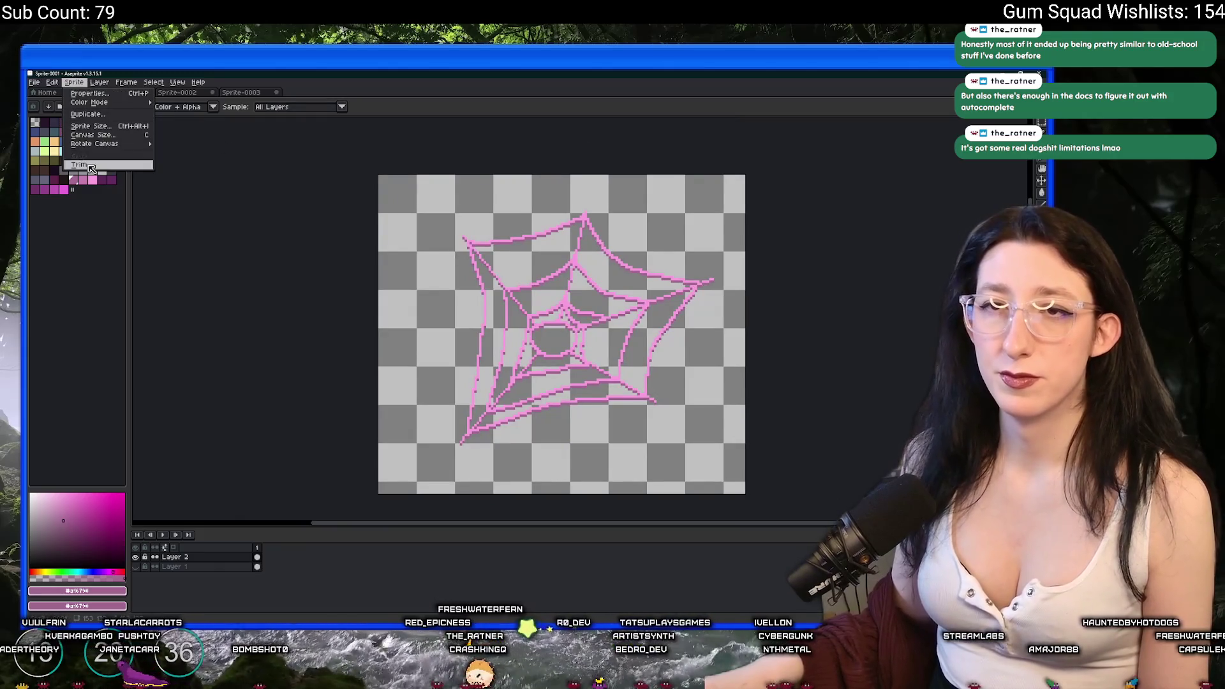
click(135, 168)
click(736, 359)
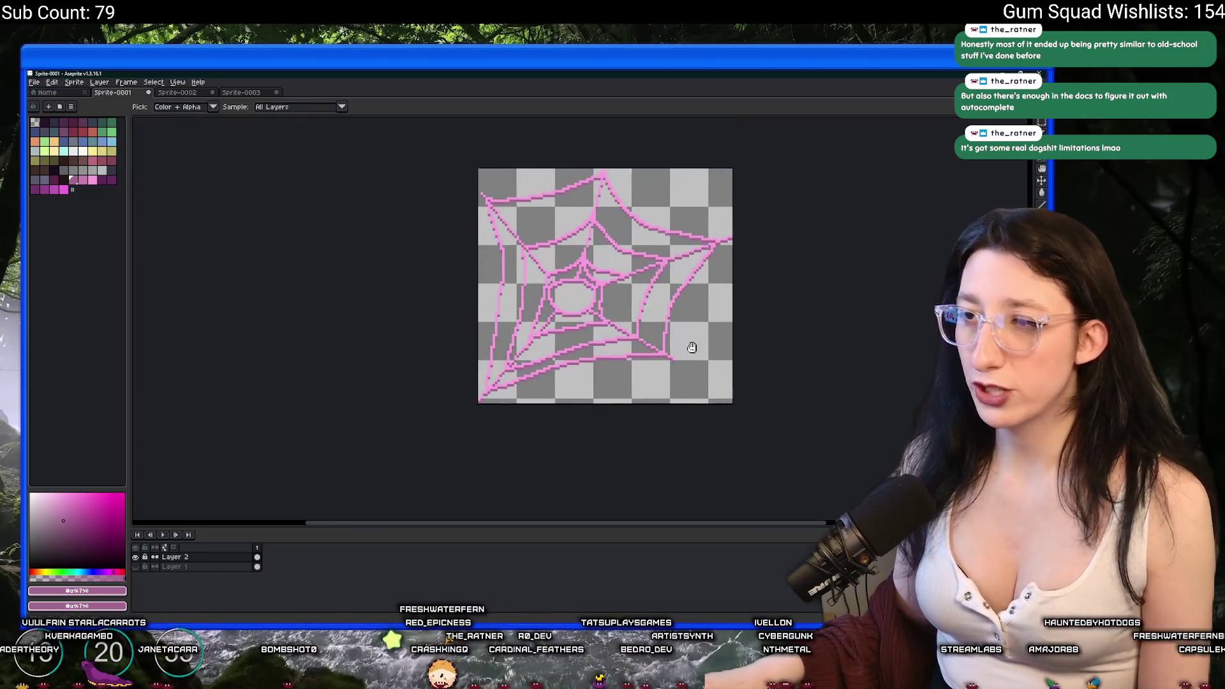
scroll(619, 306, up, 1)
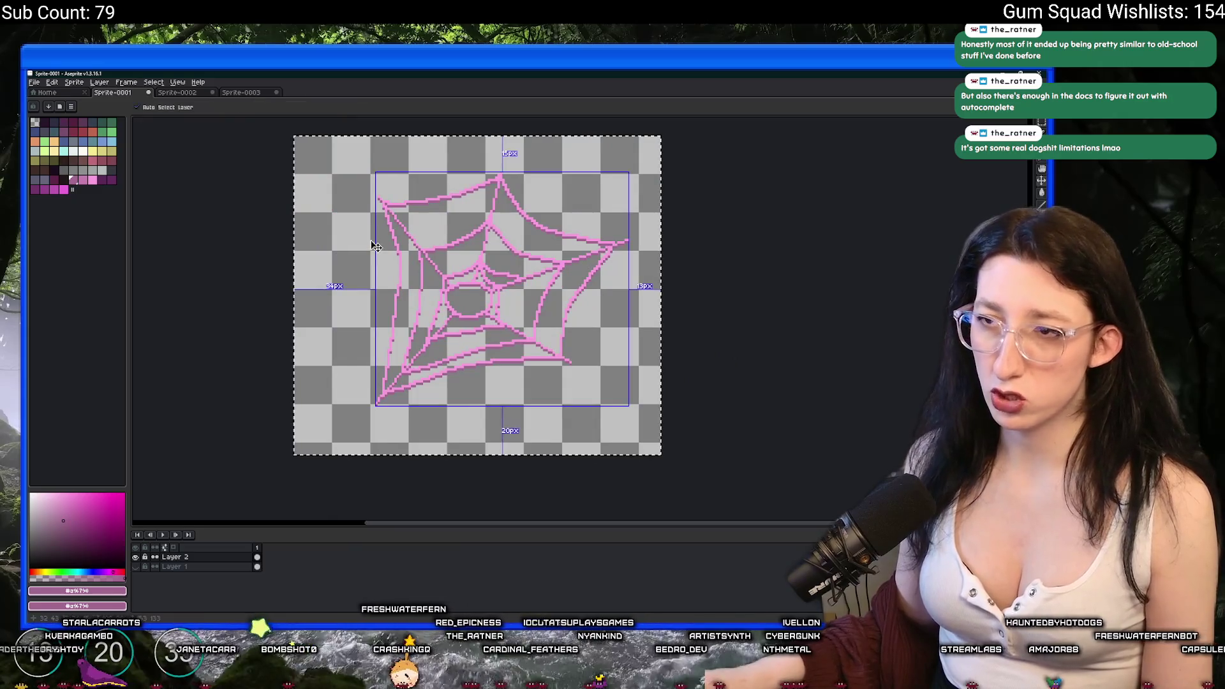
Select all, deselect, then delete the pink web drawing from Layer 2.
key(ctrl+a)
key(ctrl+d)
scroll(377, 204, up, 3)
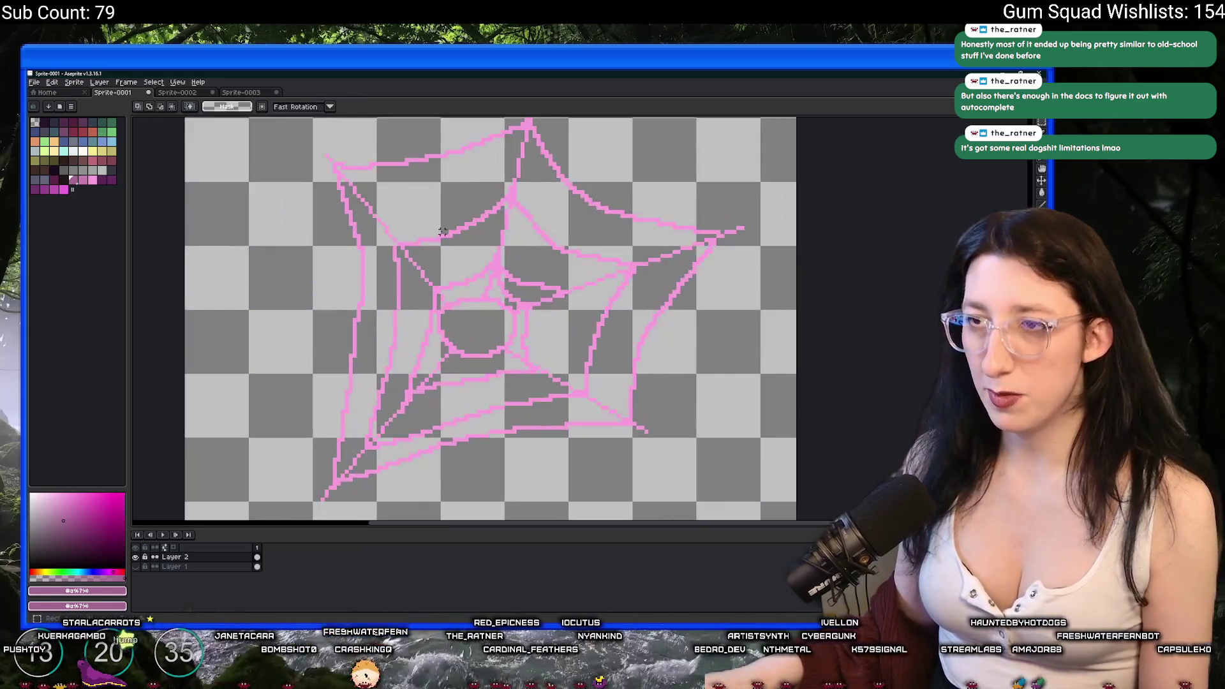
scroll(376, 235, down, 2)
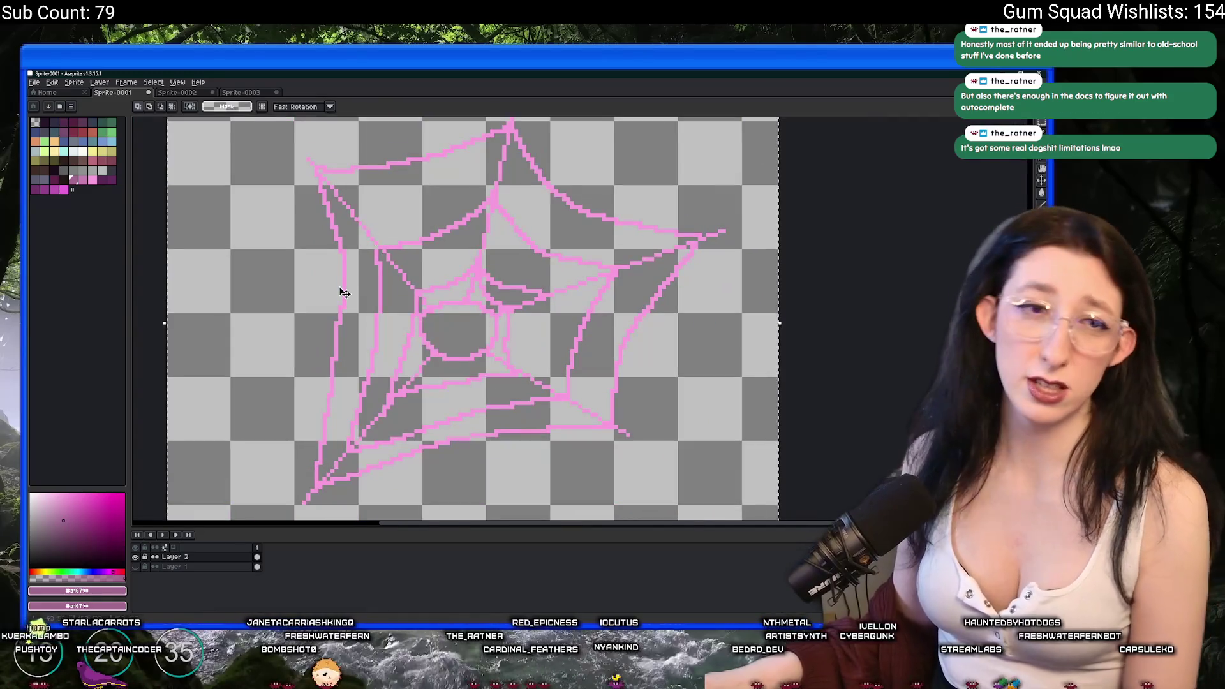
key(Delete)
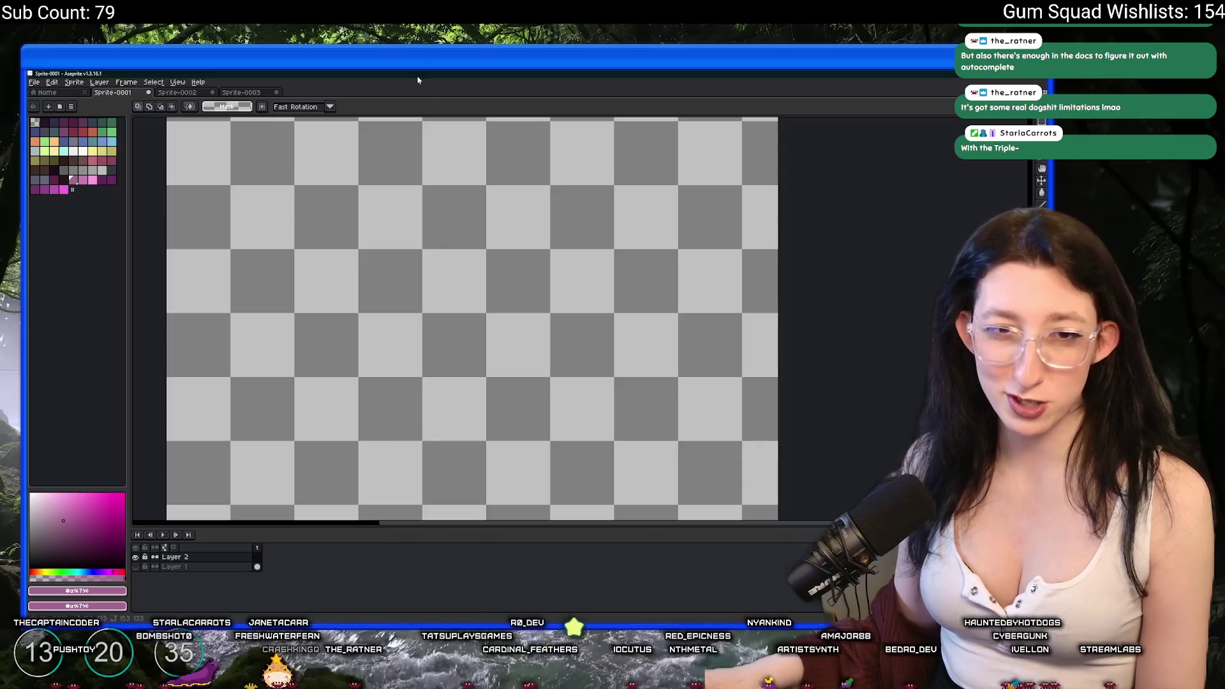
Scroll around the empty transparent Sprite-0001 canvas.
scroll(440, 298, left, 2)
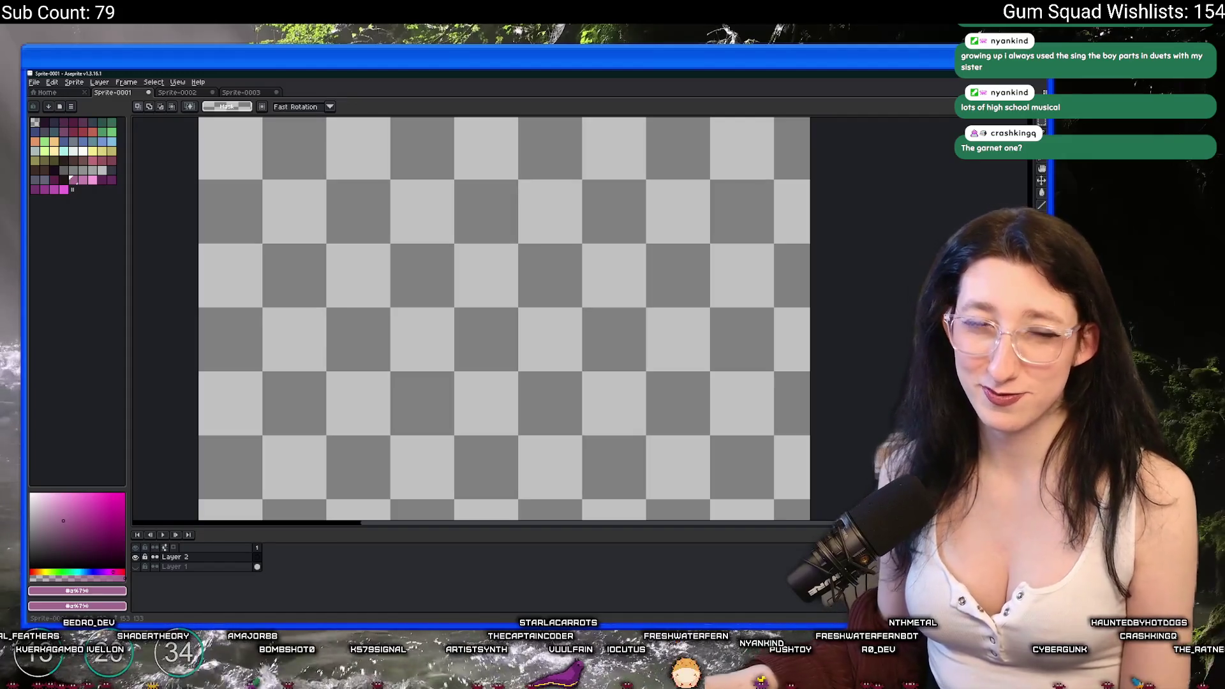
scroll(551, 289, down, 1)
Switch to the Pencil, draw a test stroke, and undo it.
scroll(526, 314, down, 1)
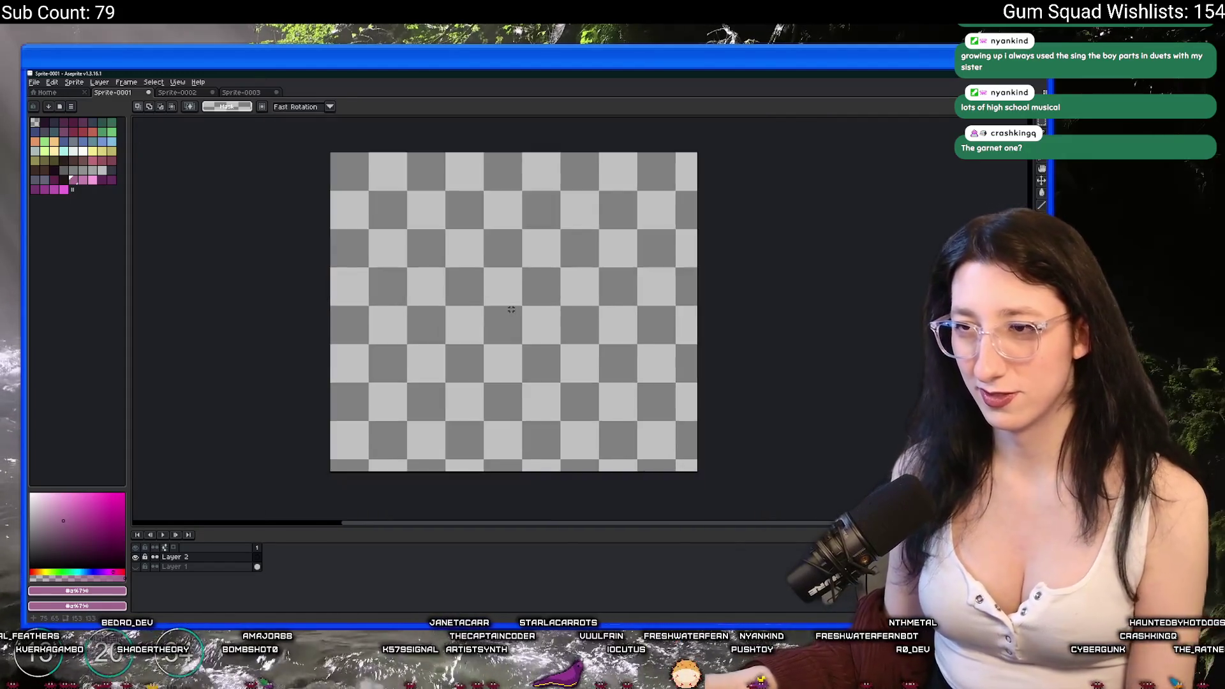
scroll(509, 309, up, 2)
scroll(518, 296, down, 1)
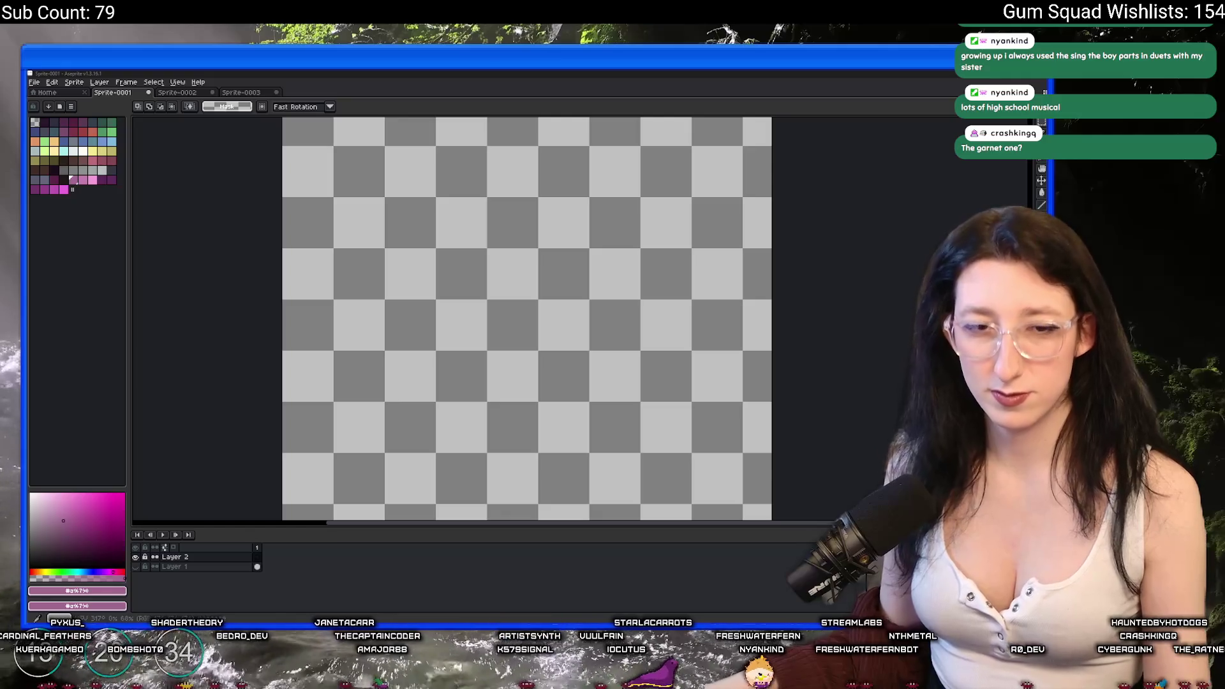
scroll(545, 390, down, 1)
scroll(536, 383, up, 1)
scroll(506, 358, down, 1)
scroll(465, 280, up, 1)
scroll(466, 280, up, 1)
key(b)
mouse_move(462, 312)
mouse_down()
mouse_move(498, 287)
mouse_move(475, 306)
mouse_move(456, 297)
mouse_up()
key(ctrl+z)
Pick pink and draw the web's small central ring, closing its gap.
key(ctrl+z)
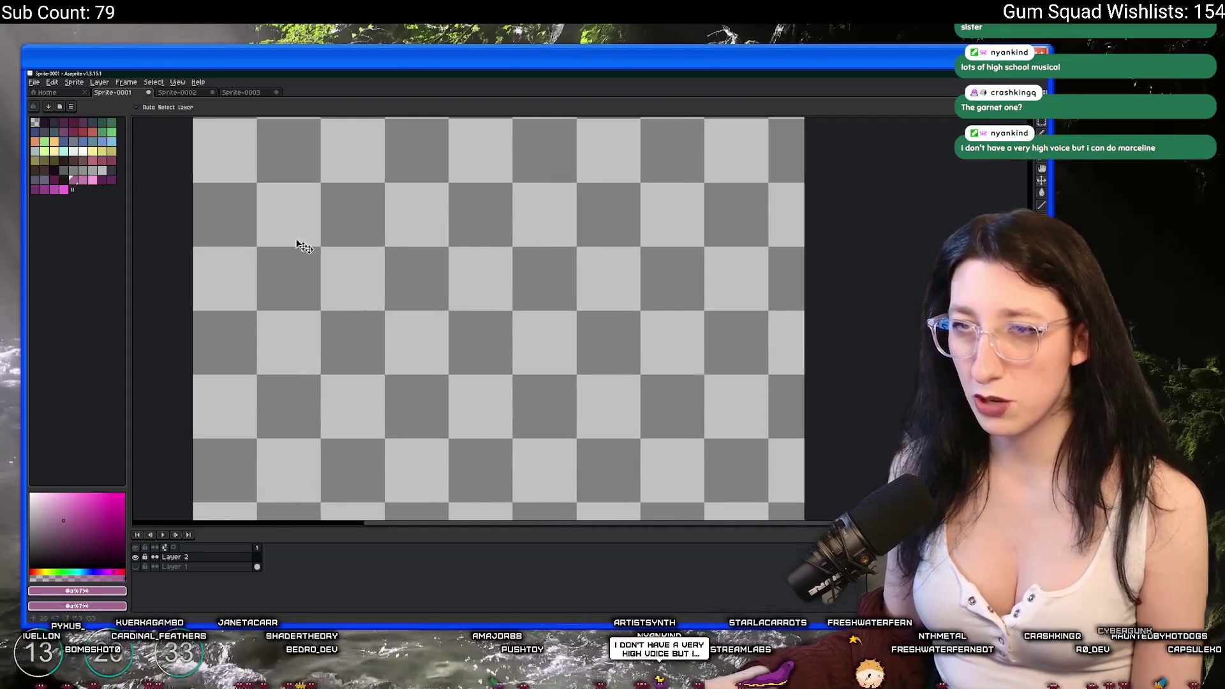
click(93, 181)
mouse_move(520, 285)
mouse_down()
mouse_move(507, 325)
mouse_move(479, 304)
mouse_move(520, 347)
mouse_up()
key(ctrl+z)
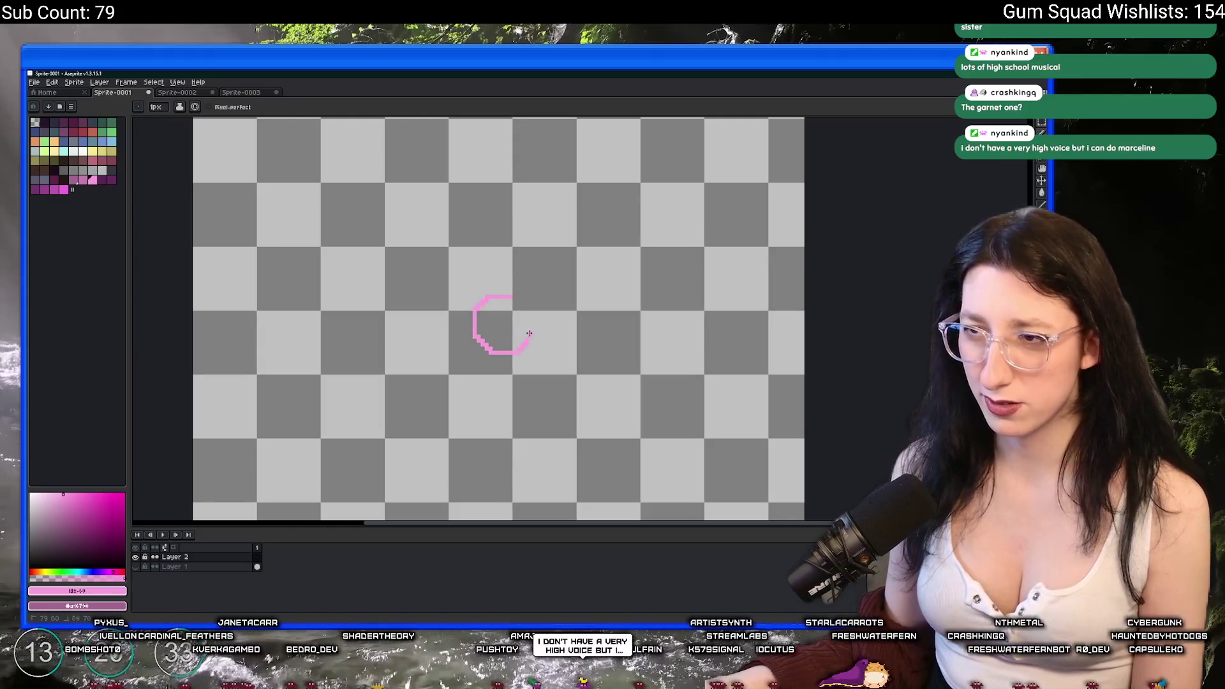
key(ctrl+z)
mouse_move(470, 285)
mouse_down()
mouse_move(442, 325)
mouse_move(518, 295)
mouse_move(470, 285)
mouse_up()
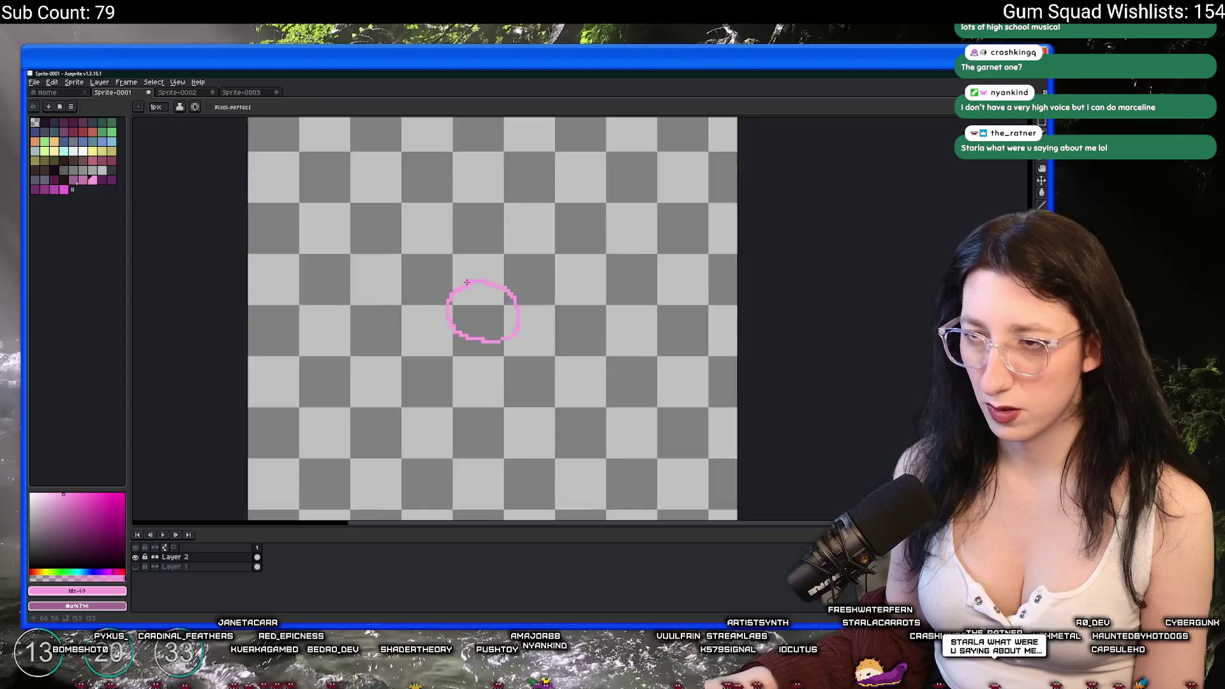
mouse_move(503, 145)
mouse_down()
mouse_move(545, 175)
mouse_move(514, 184)
mouse_up()
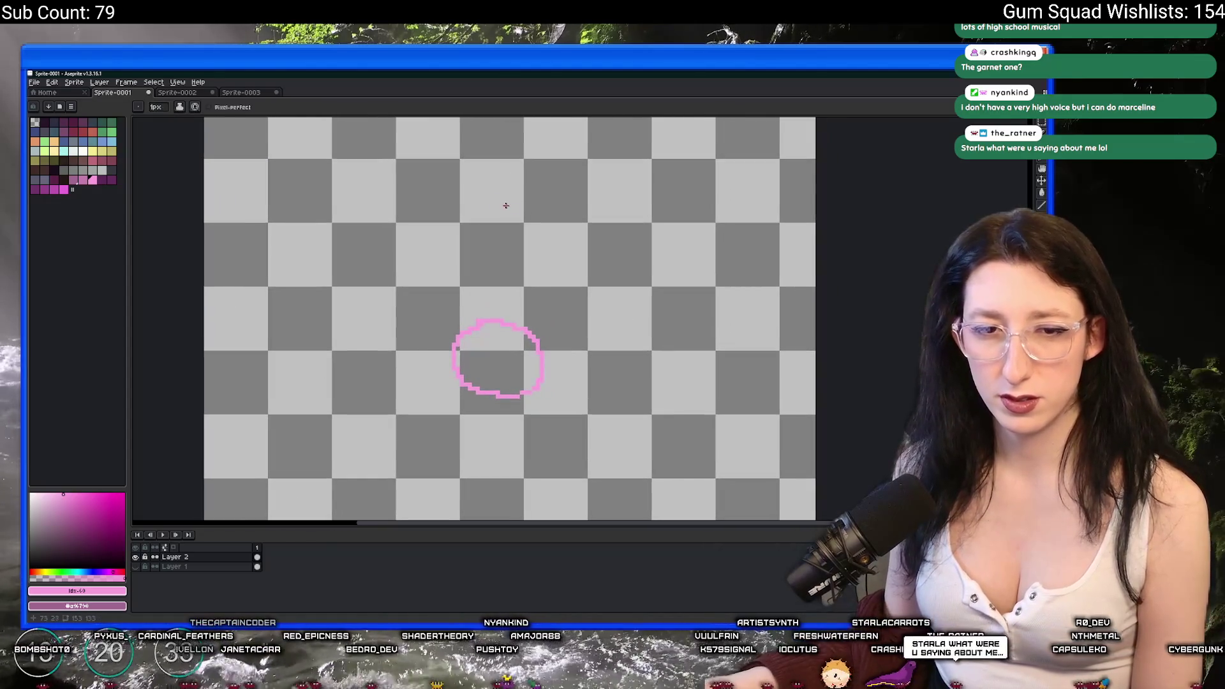
Draw strands from the ring upward, up-left and down-left.
mouse_move(497, 232)
mouse_down()
mouse_move(545, 300)
mouse_move(529, 326)
mouse_move(544, 348)
mouse_up()
key(ctrl+z)
key(ctrl+z)
scroll(309, 245, up, 1)
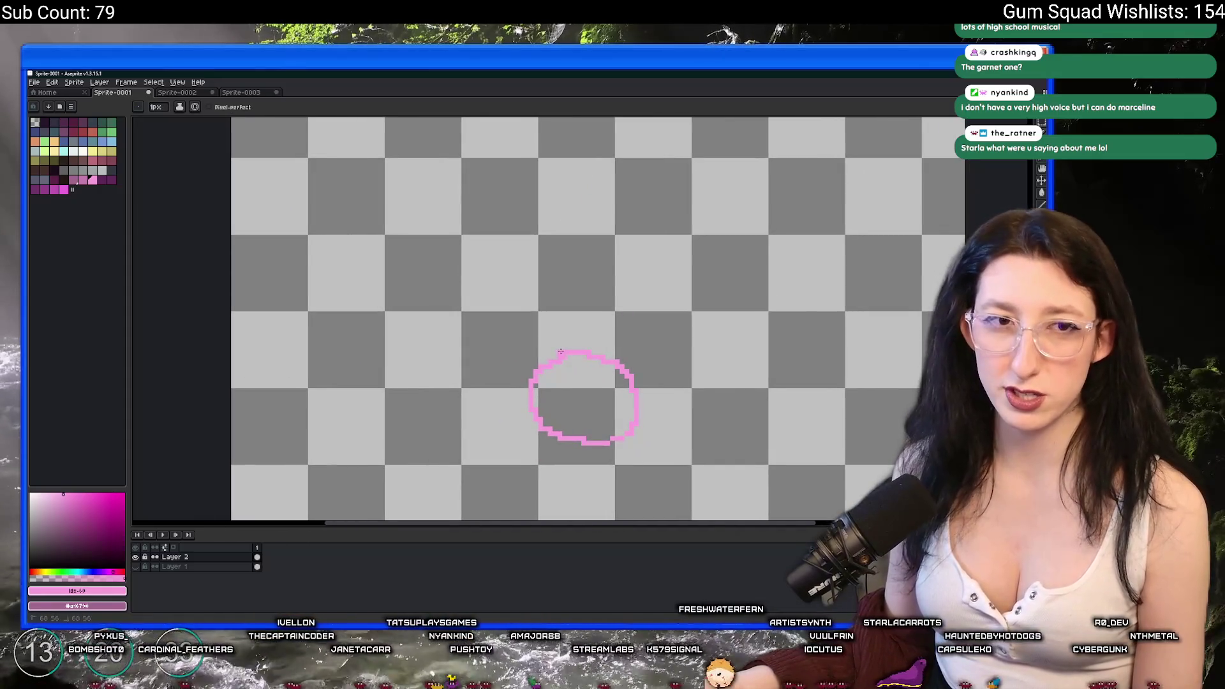
scroll(561, 352, down, 2)
drag(559, 350, 552, 327)
scroll(561, 387, up, 2)
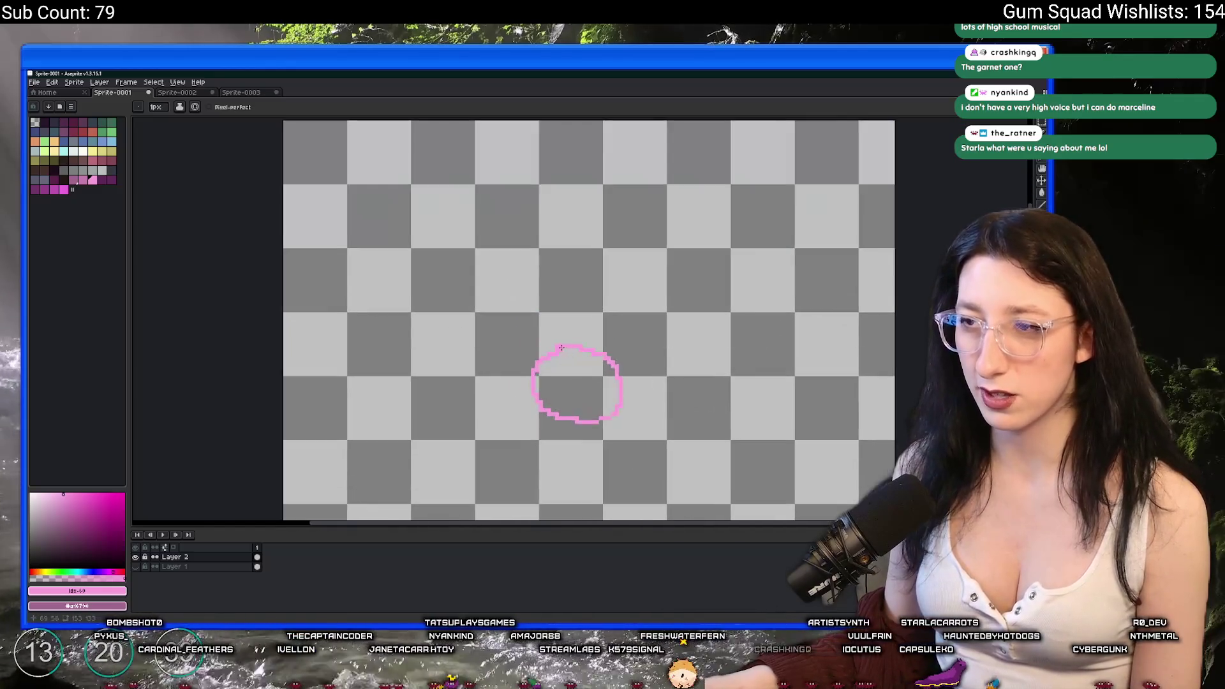
mouse_move(540, 358)
mouse_down()
mouse_move(454, 213)
mouse_move(402, 213)
mouse_move(419, 190)
mouse_up()
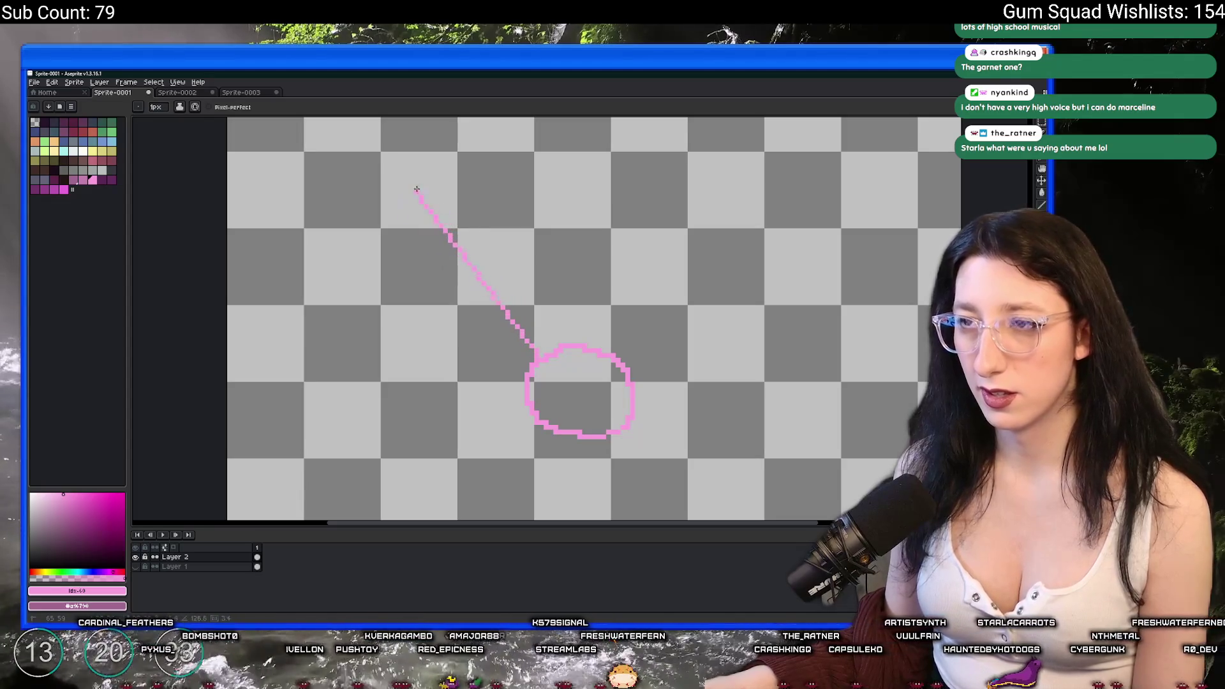
scroll(461, 315, down, 1)
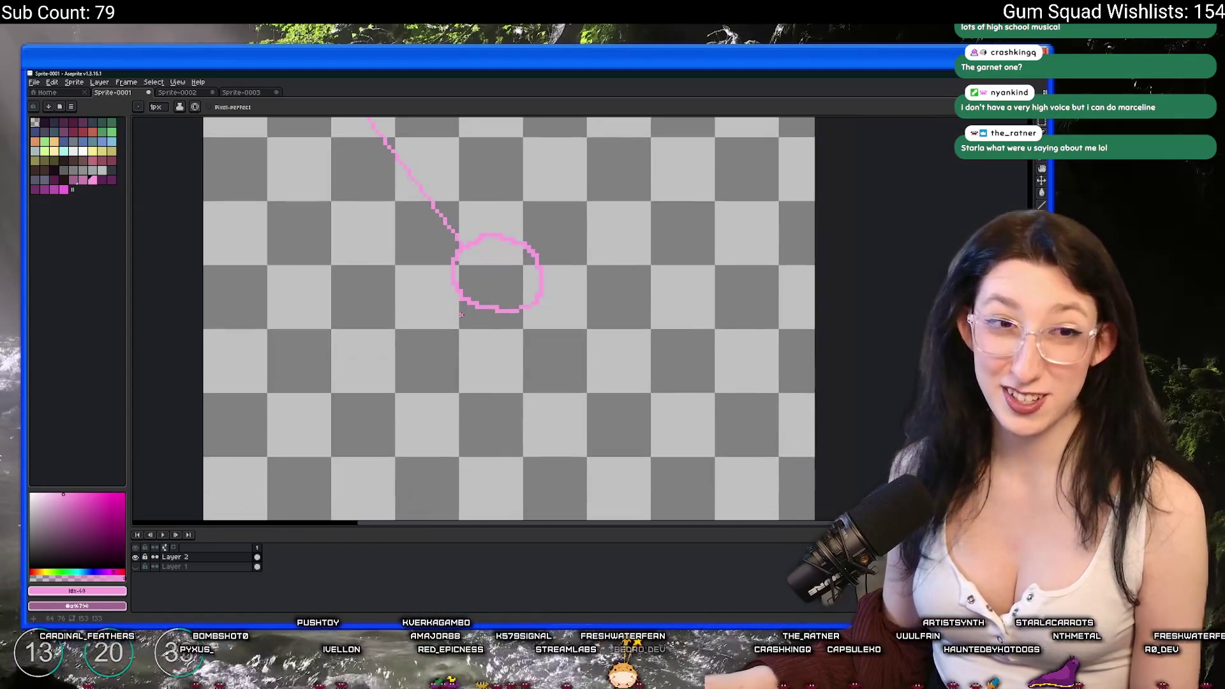
drag(464, 303, 343, 407)
Add the down-right strand and redraw the up-right strand from the ring.
scroll(346, 407, down, 1)
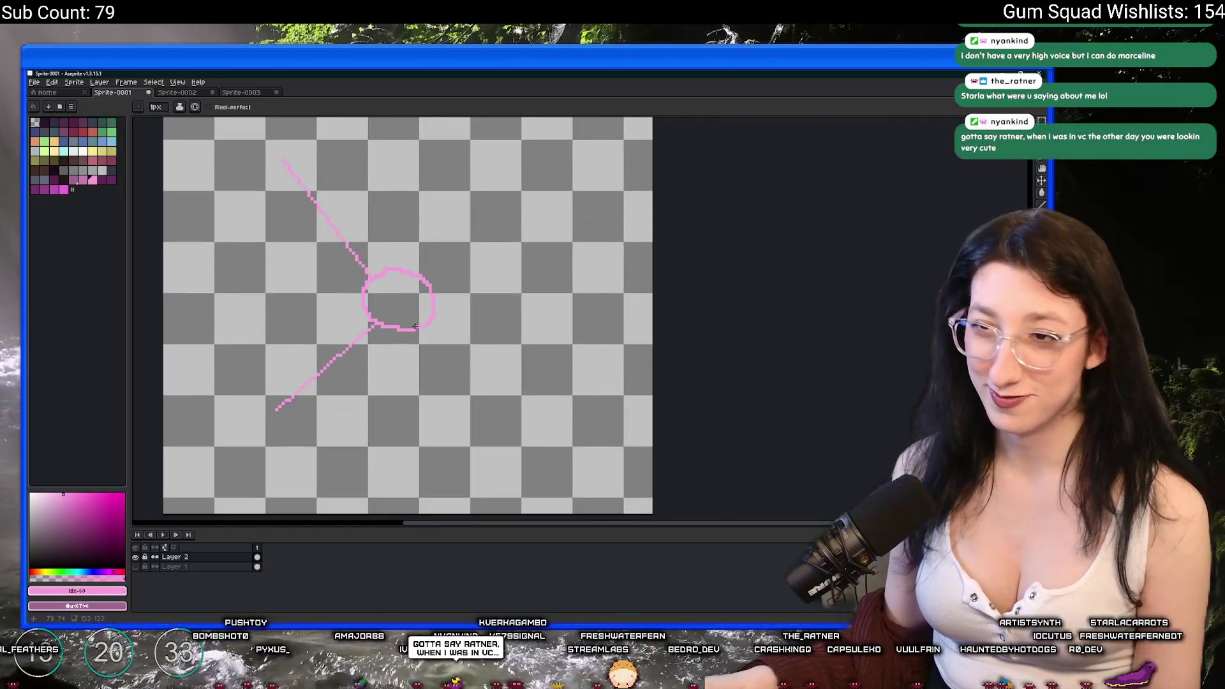
drag(500, 300, 371, 343)
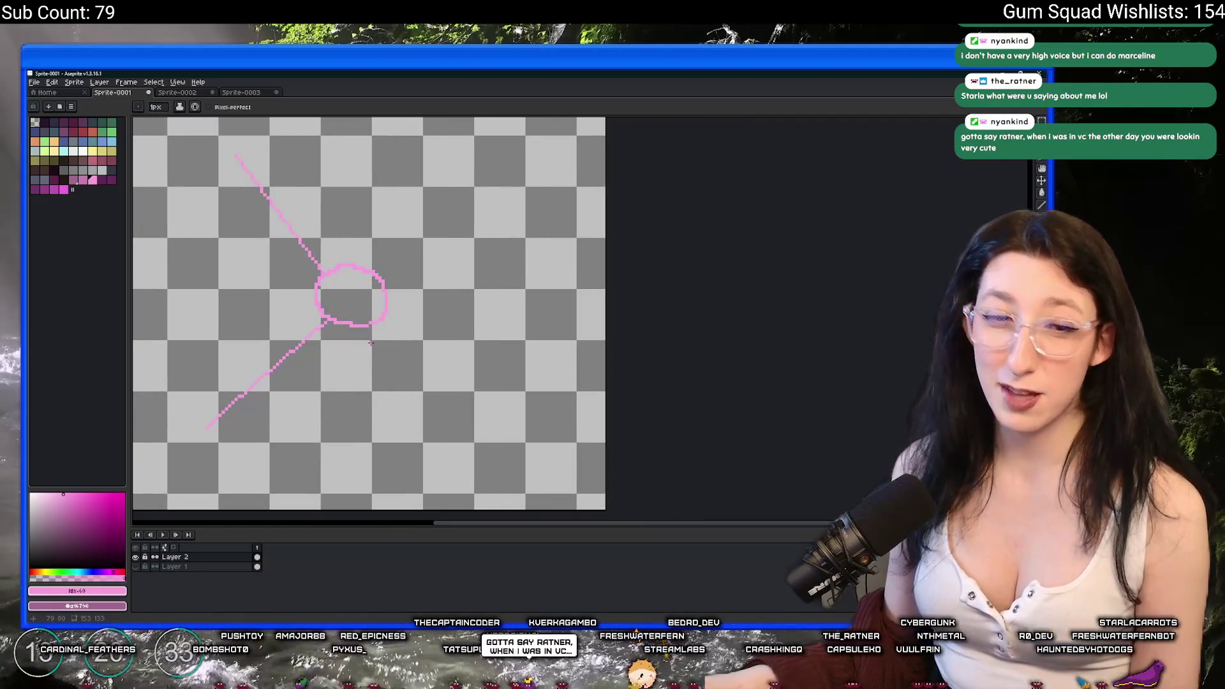
scroll(371, 344, down, 1)
scroll(414, 299, up, 2)
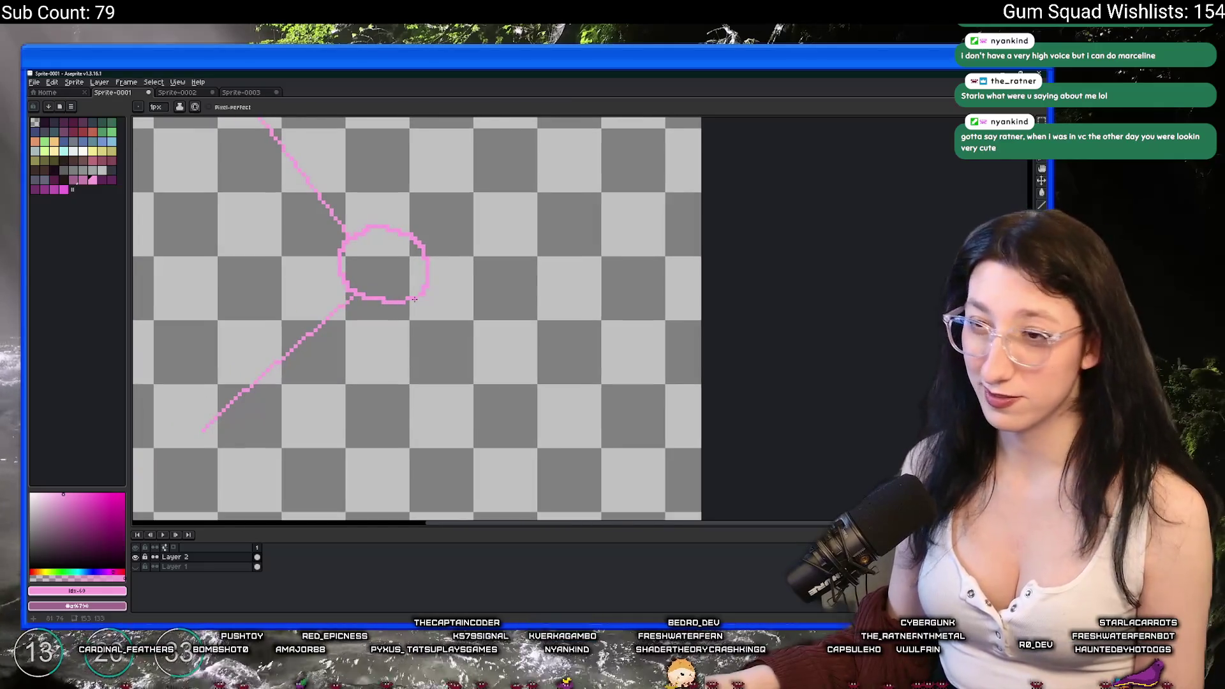
mouse_move(415, 301)
mouse_down()
mouse_move(481, 408)
mouse_move(544, 445)
mouse_up()
mouse_move(487, 329)
mouse_down()
mouse_move(527, 426)
mouse_move(479, 339)
mouse_move(661, 237)
mouse_up()
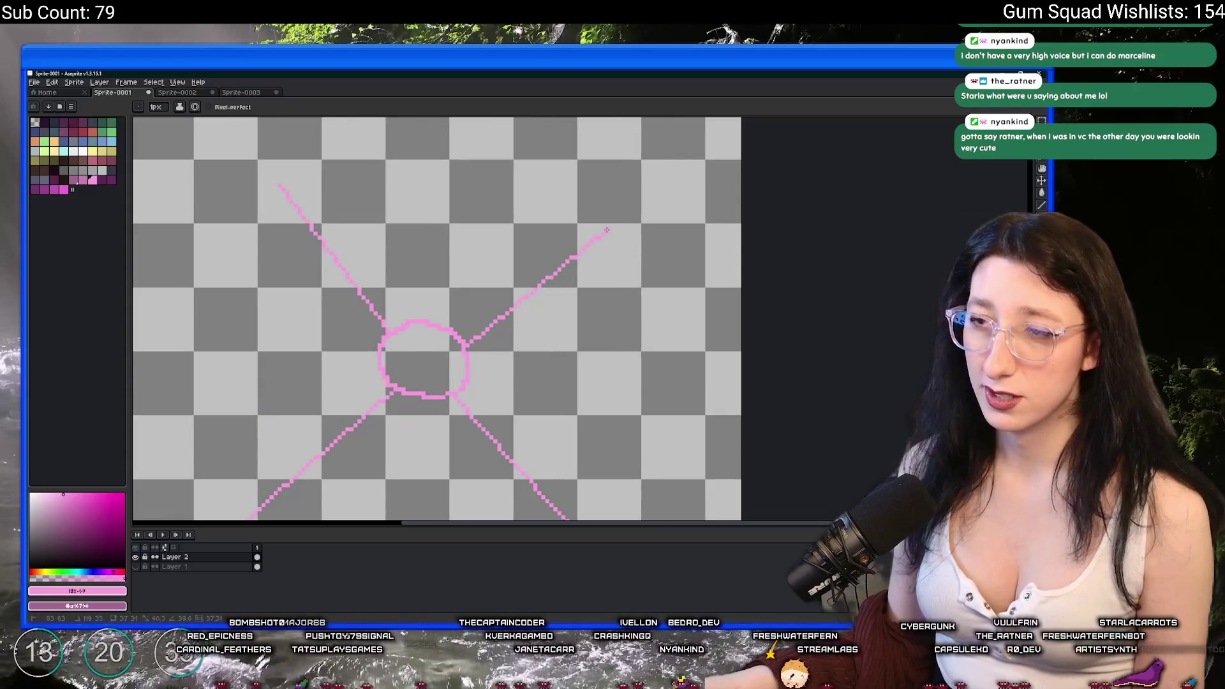
key(ctrl+z)
scroll(548, 300, down, 2)
scroll(547, 299, up, 3)
key(b)
mouse_move(489, 339)
mouse_down()
mouse_move(664, 268)
mouse_move(679, 246)
mouse_up()
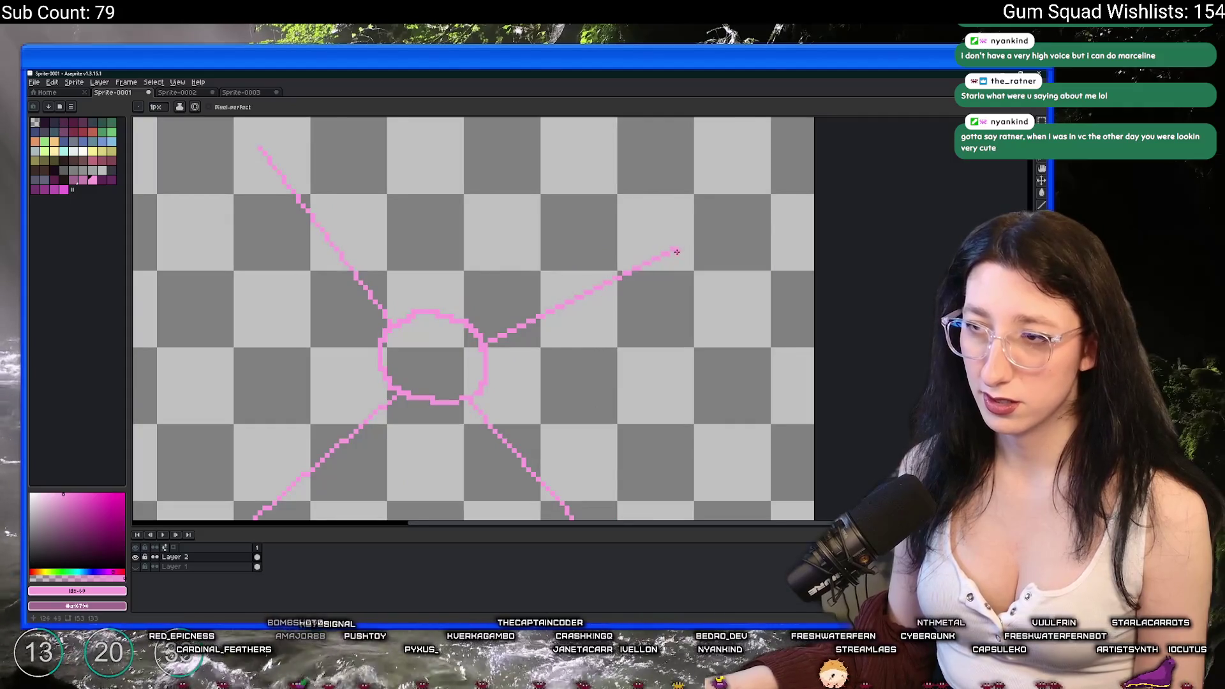
scroll(377, 235, down, 2)
scroll(376, 235, up, 2)
Draw a cross strand between the upper strands and erase its crooked part.
mouse_move(385, 279)
mouse_down()
mouse_move(478, 309)
mouse_move(556, 308)
mouse_up()
key(e)
mouse_move(566, 306)
mouse_down()
mouse_move(415, 301)
mouse_move(388, 278)
mouse_move(466, 307)
mouse_move(548, 311)
mouse_up()
scroll(555, 311, down, 1)
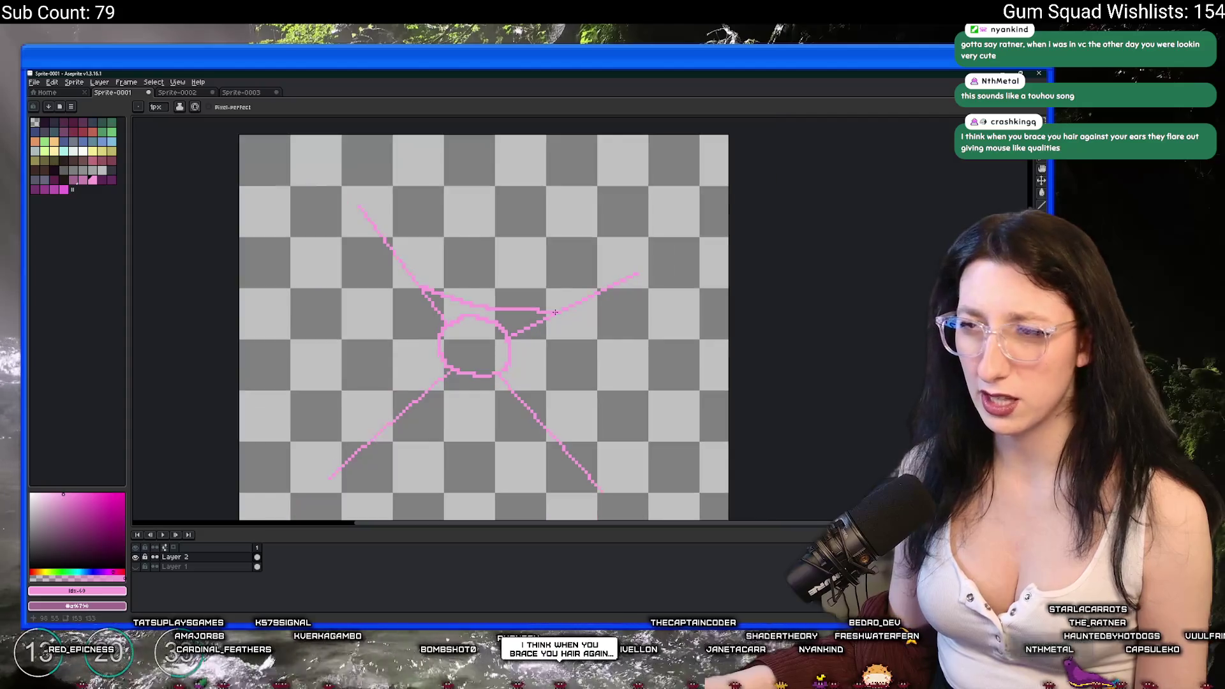
scroll(541, 343, down, 1)
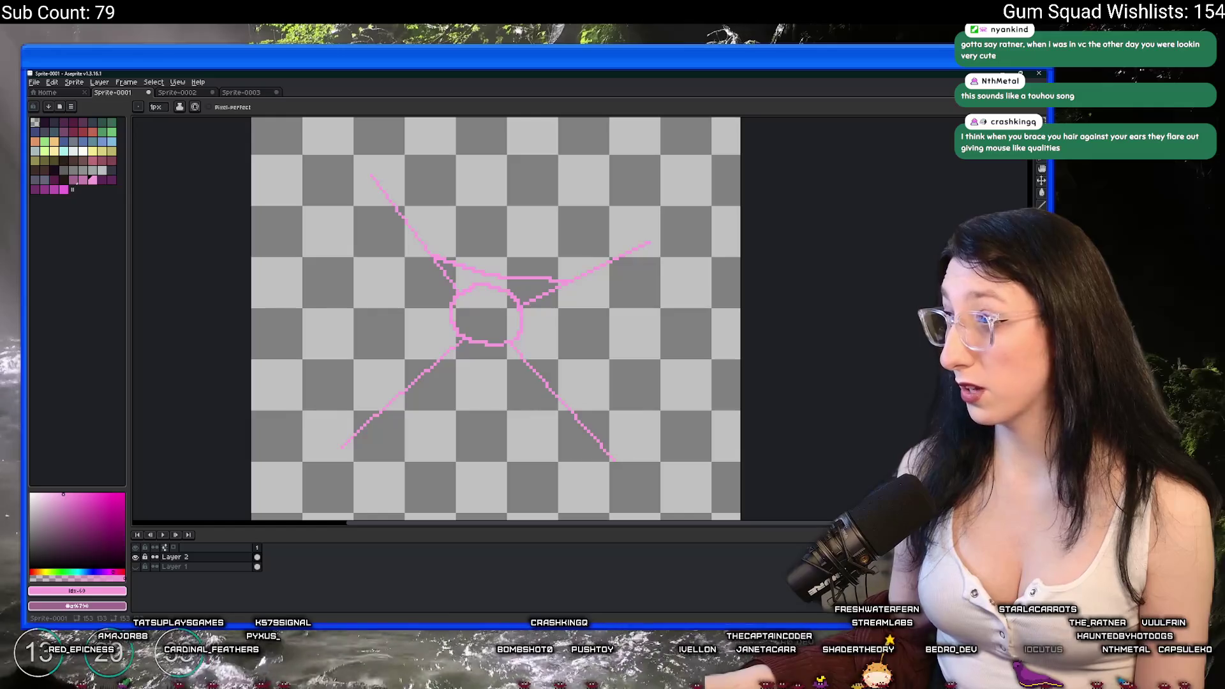
key(alt+Tab)
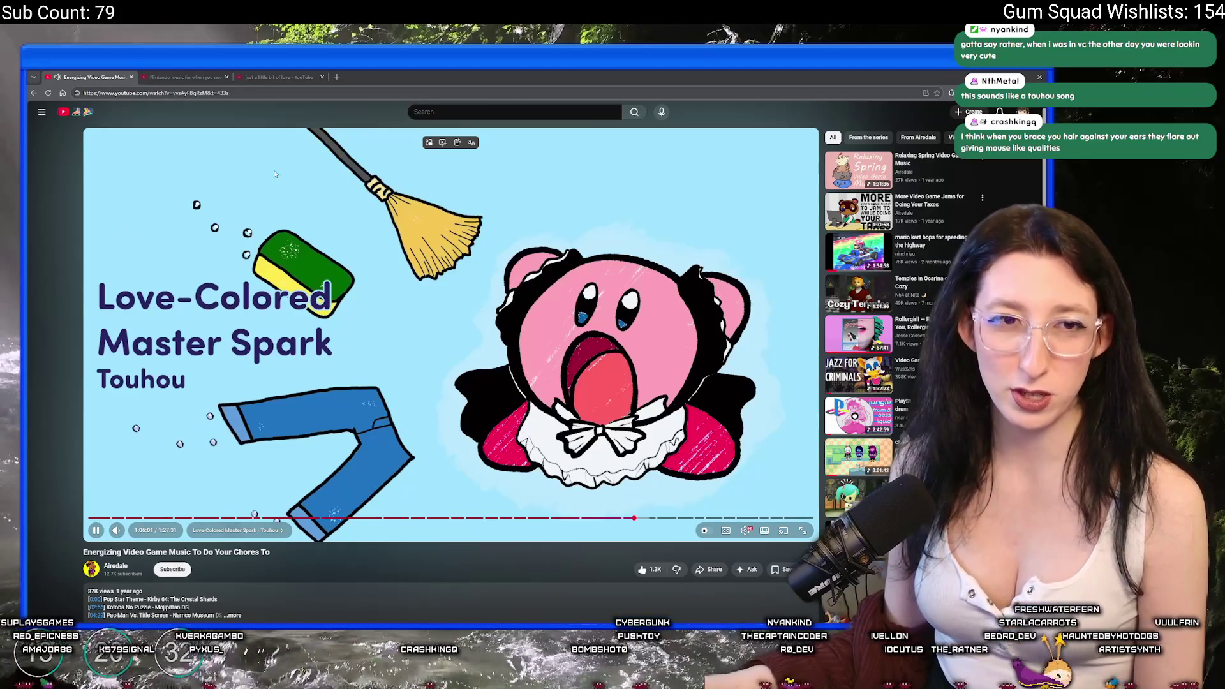
key(alt+Tab)
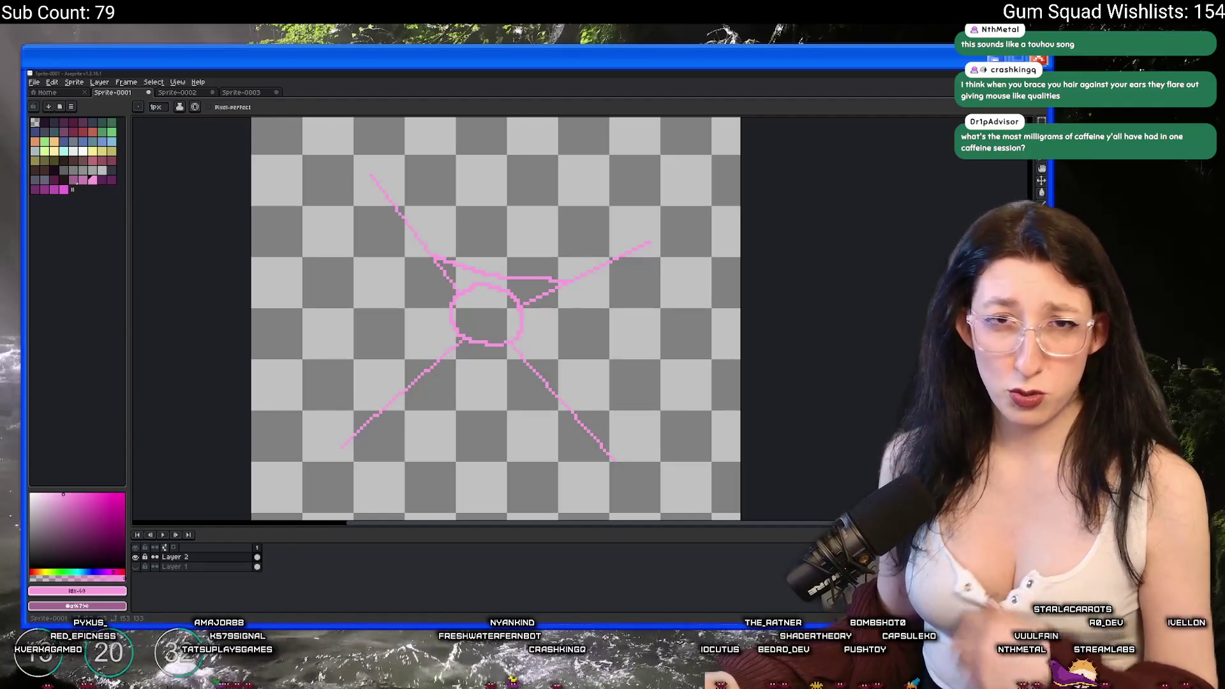
scroll(528, 244, up, 2)
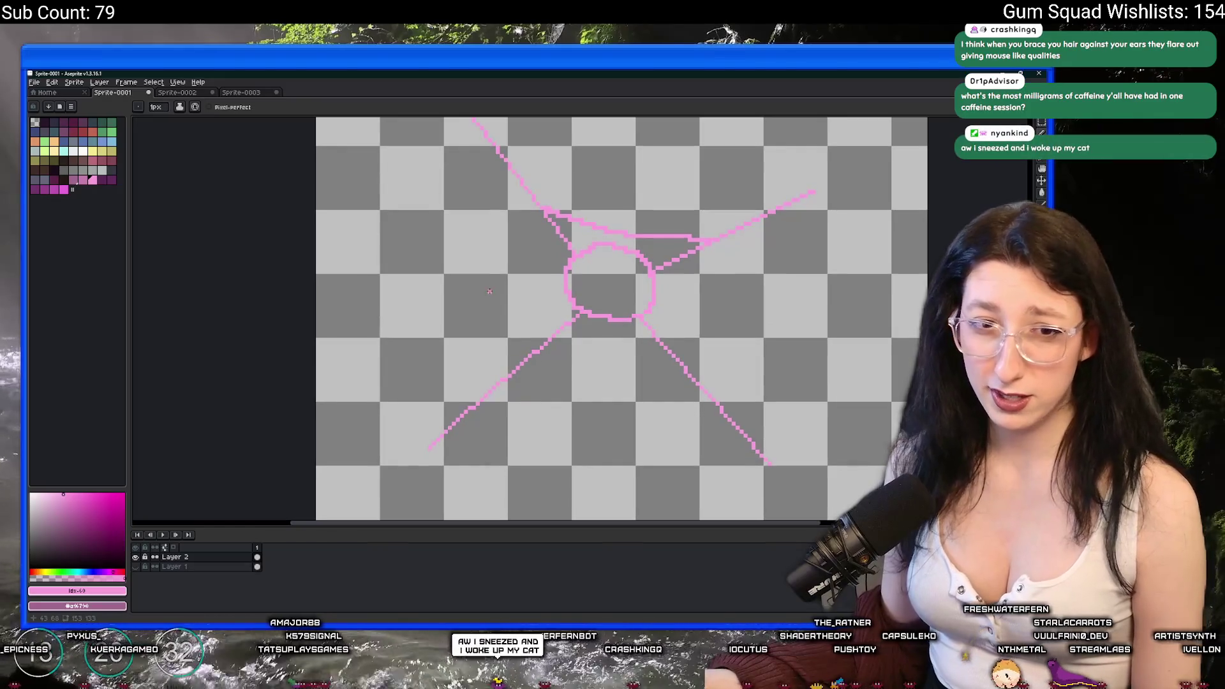
Draw a strand down from the top-left corner and a horizontal strand from the left.
drag(495, 282, 480, 280)
key(b)
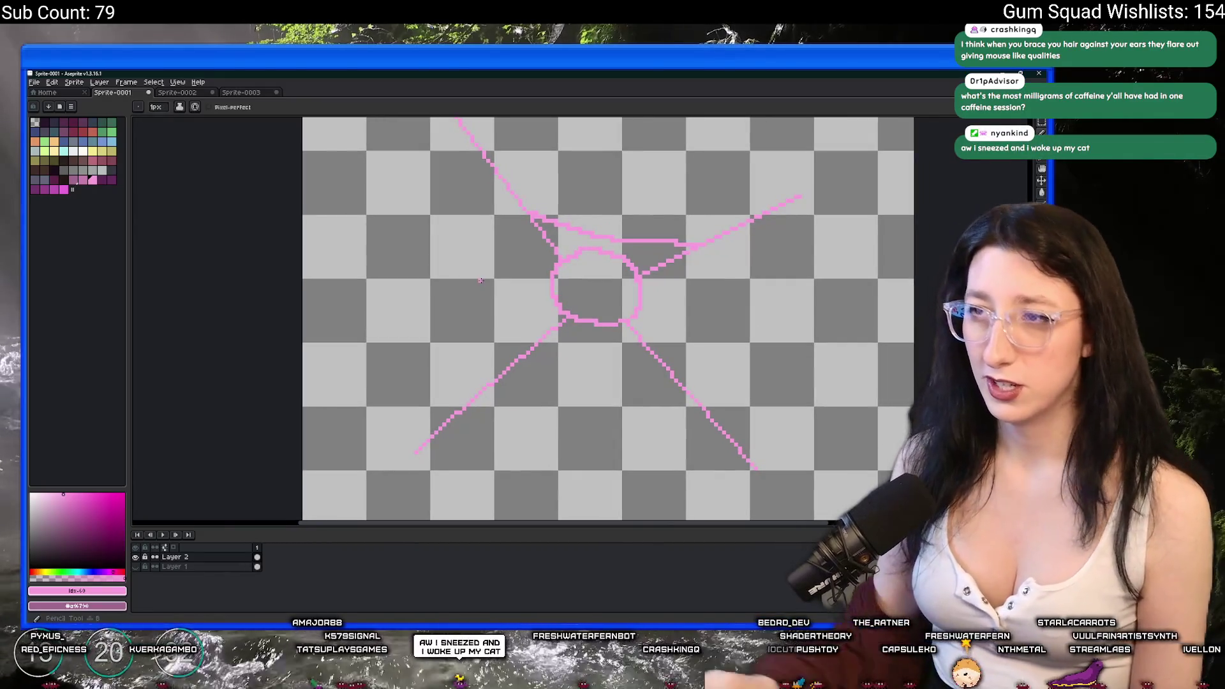
drag(527, 215, 531, 250)
key(ctrl+z)
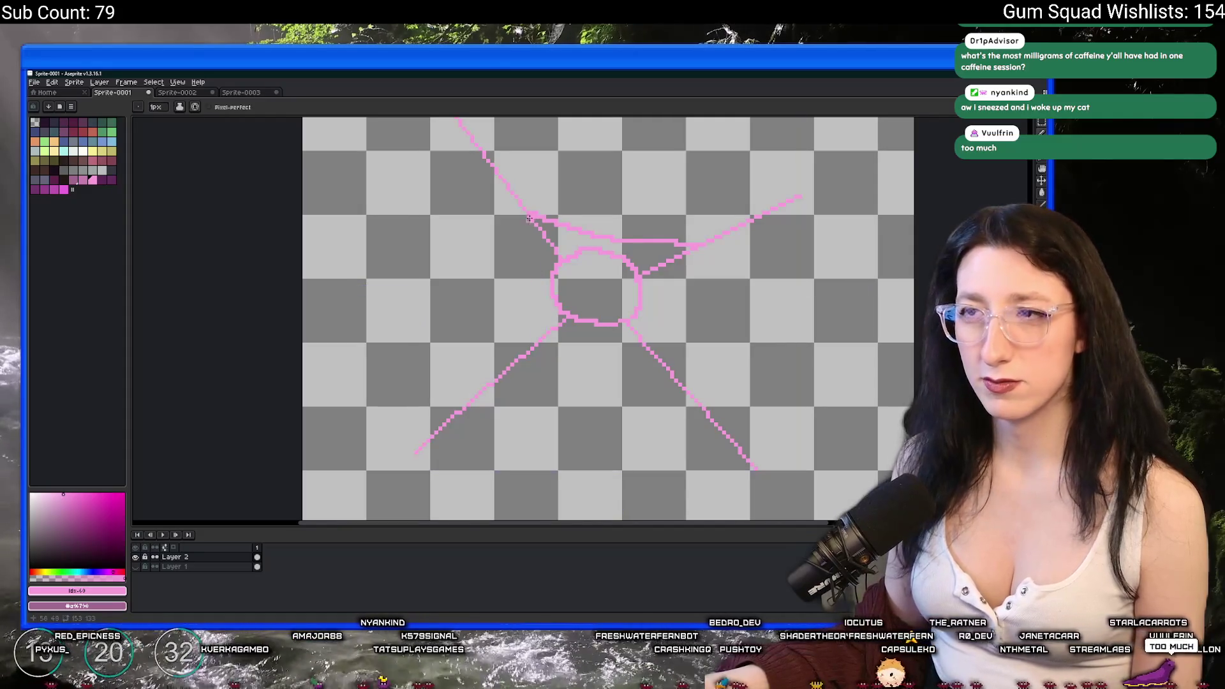
mouse_move(531, 214)
mouse_down()
mouse_move(542, 323)
mouse_move(524, 354)
mouse_up()
scroll(525, 354, down, 2)
scroll(523, 352, up, 3)
drag(422, 331, 620, 342)
Add a curved strand down the right side and a pink strand along the bottom.
scroll(586, 212, right, 2)
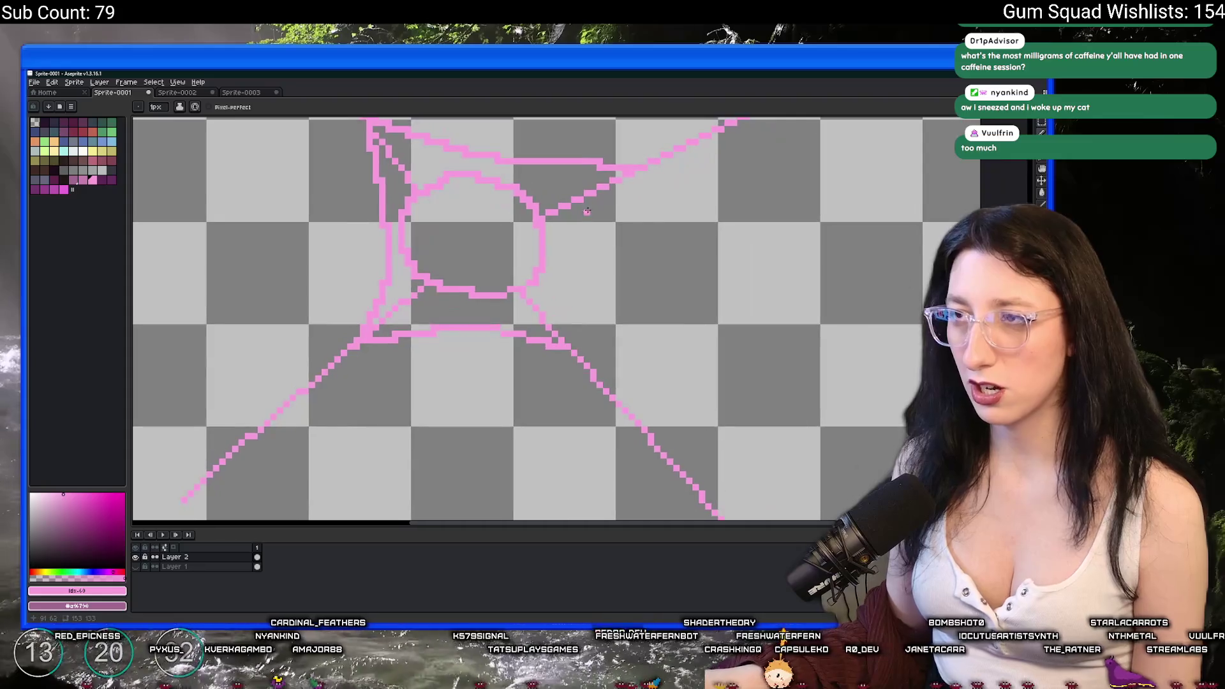
drag(628, 172, 572, 347)
scroll(572, 347, down, 2)
scroll(573, 347, down, 2)
scroll(548, 302, up, 2)
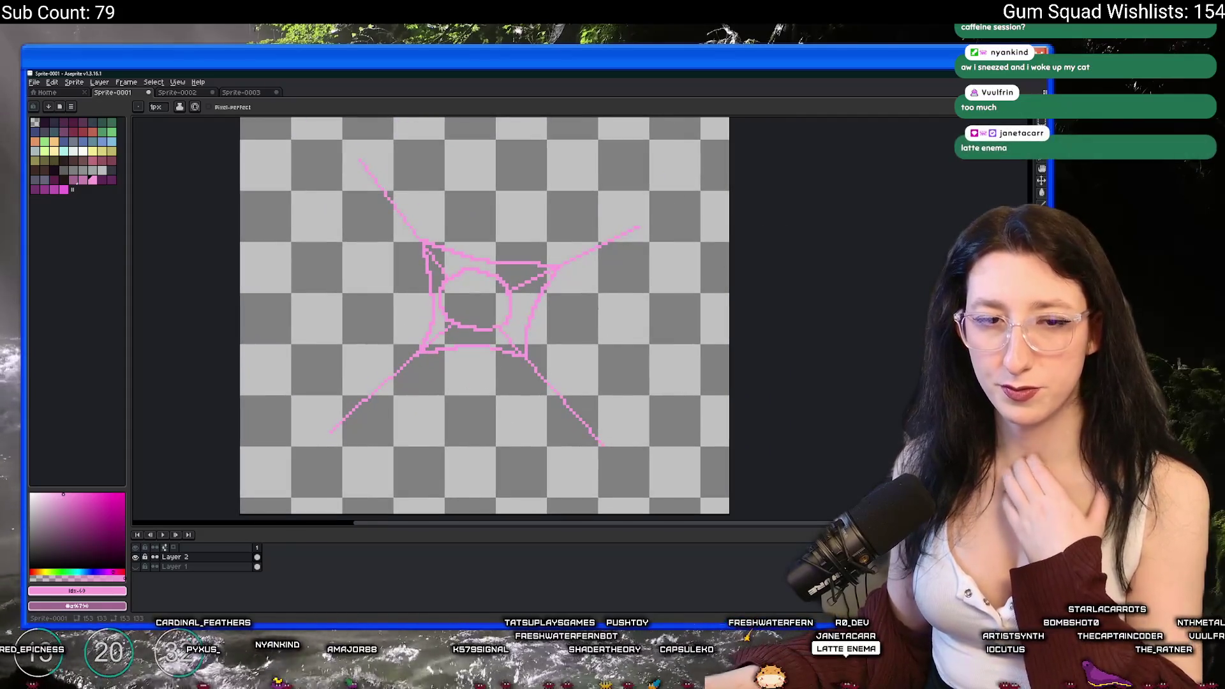
drag(478, 303, 510, 292)
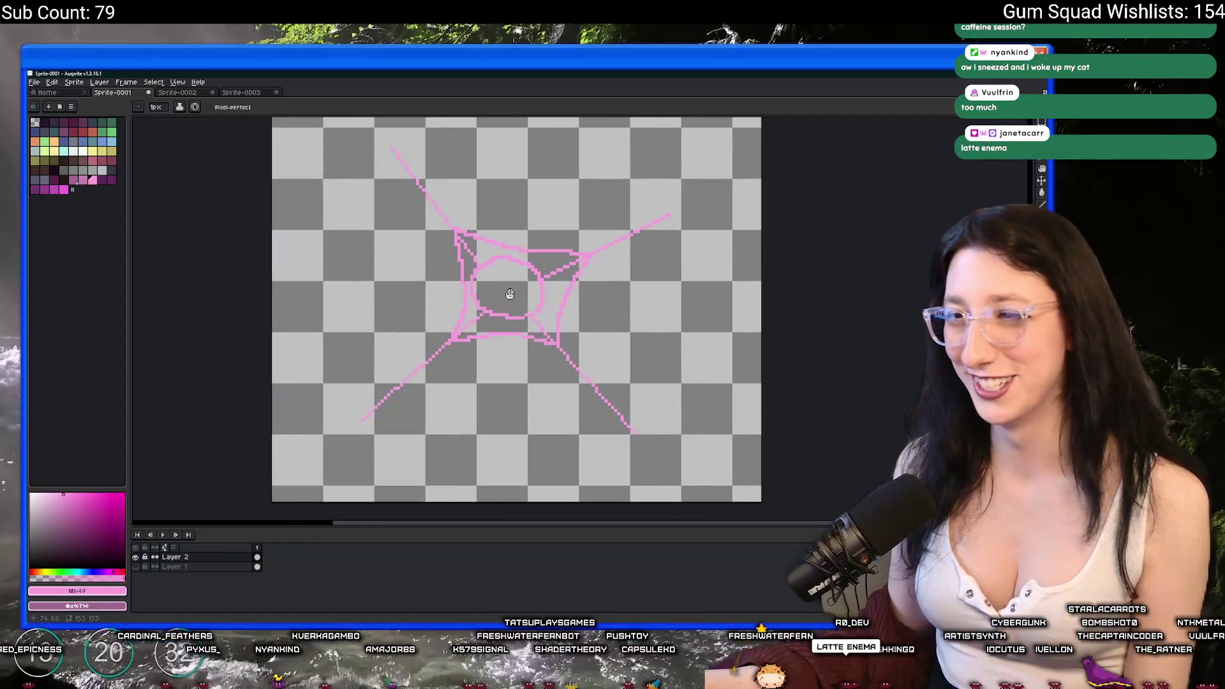
scroll(429, 429, up, 1)
mouse_move(430, 429)
mouse_down()
mouse_move(396, 402)
mouse_move(328, 388)
mouse_move(311, 350)
mouse_move(252, 335)
mouse_up()
scroll(274, 306, up, 1)
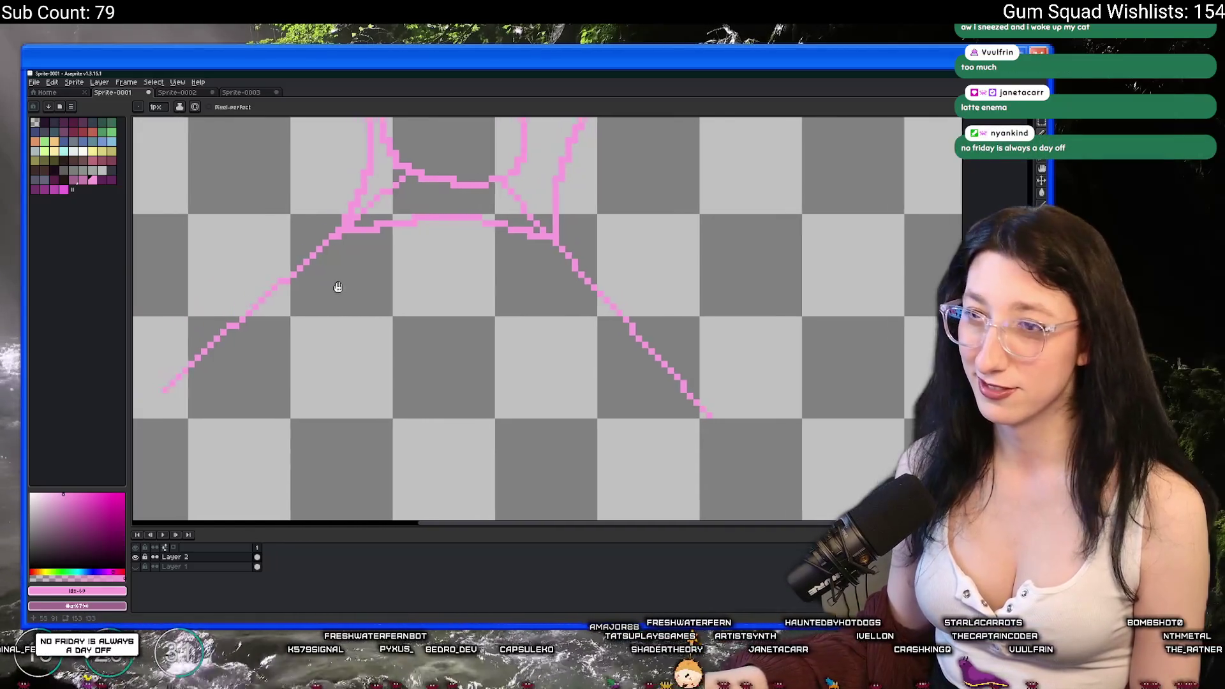
mouse_move(306, 322)
mouse_down()
mouse_move(441, 310)
mouse_move(609, 339)
mouse_up()
scroll(643, 349, down, 2)
scroll(643, 350, up, 3)
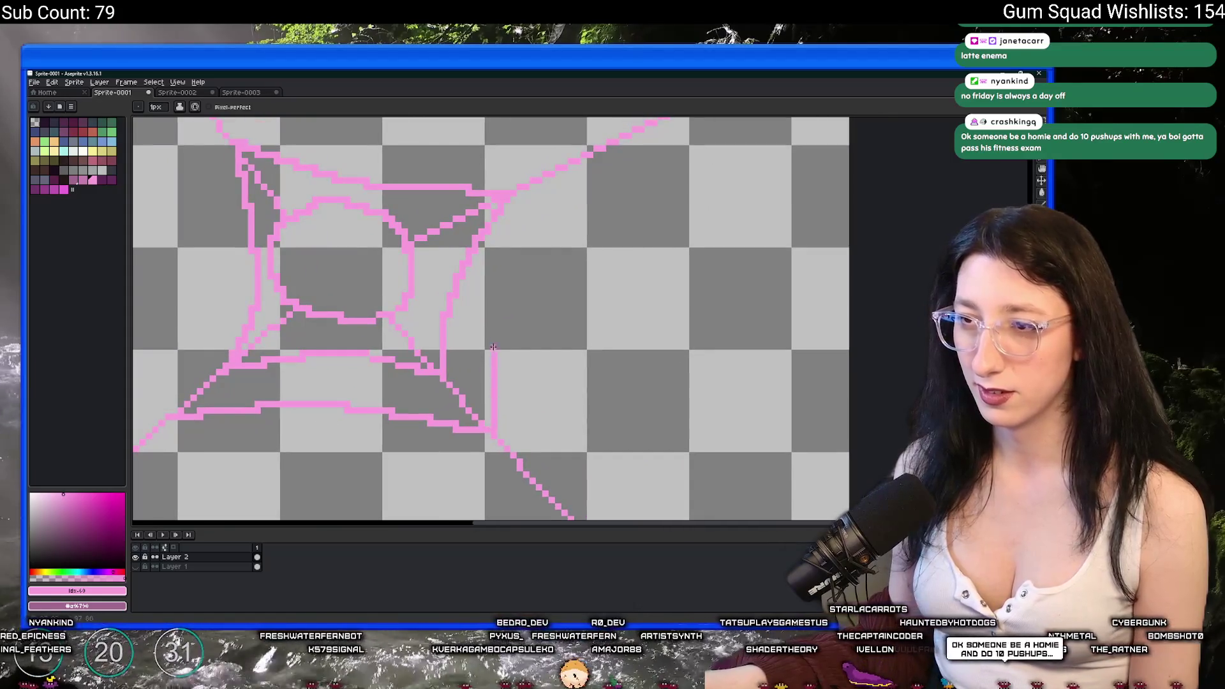
Draw a curved pink strand down the web's right side.
key(v)
key(b)
mouse_move(567, 171)
mouse_down()
mouse_move(493, 338)
mouse_move(486, 424)
mouse_up()
scroll(486, 424, down, 3)
drag(307, 280, 330, 319)
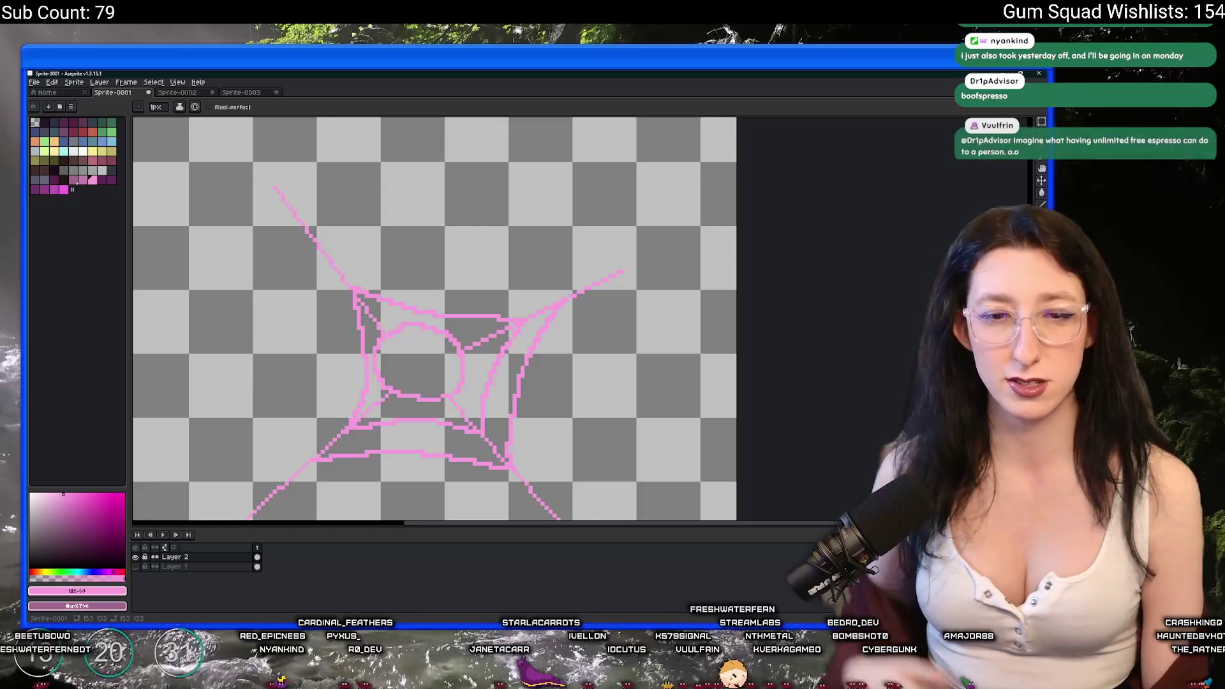
Undo the long upper stroke and draw a strand up the web's left side.
mouse_move(322, 246)
mouse_down()
mouse_move(265, 241)
mouse_move(454, 303)
mouse_move(272, 249)
mouse_move(387, 219)
mouse_move(510, 255)
mouse_move(793, 284)
mouse_move(757, 297)
mouse_up()
key(ctrl+z)
key(ctrl+z)
mouse_move(534, 455)
mouse_down()
mouse_move(563, 390)
mouse_move(564, 303)
mouse_move(546, 254)
mouse_up()
scroll(560, 258, down, 2)
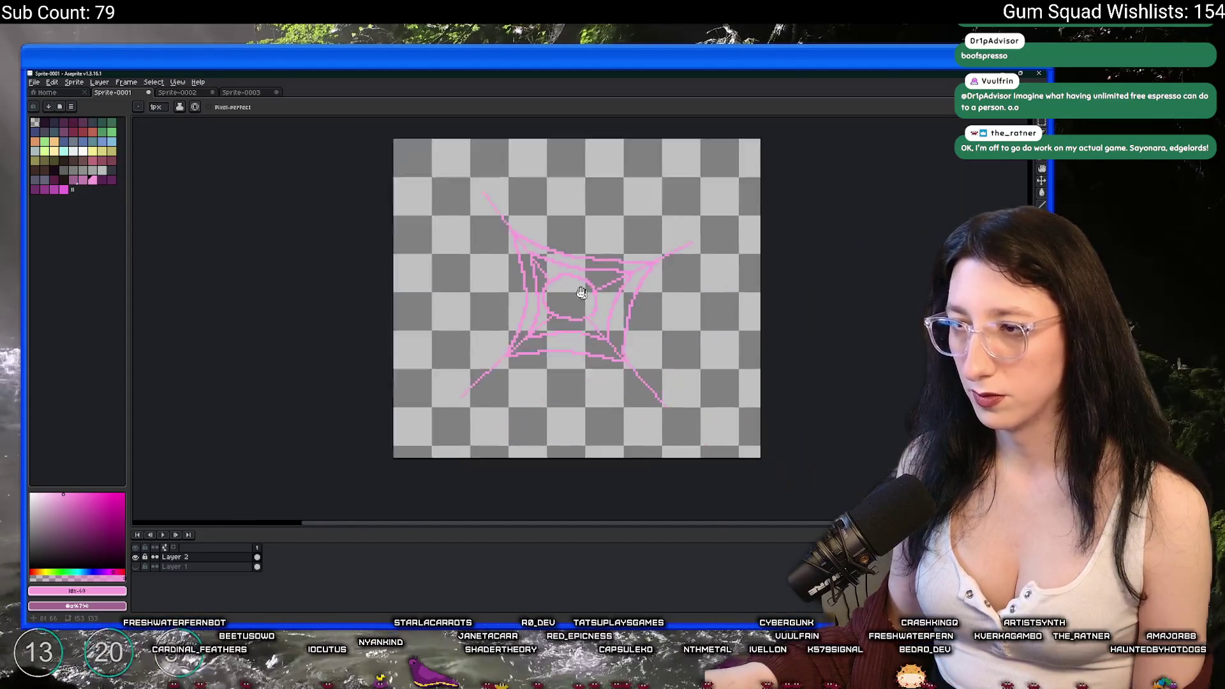
drag(511, 244, 463, 250)
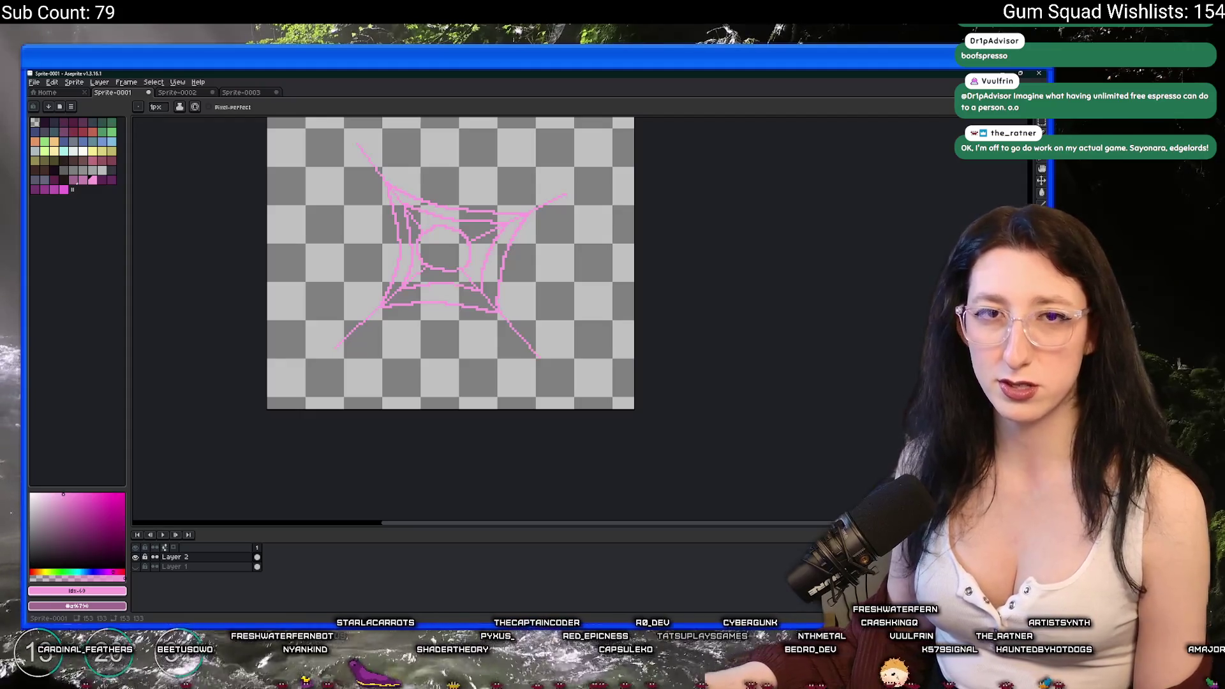
Draw pink strands across the web's lower part and down its right side.
scroll(430, 177, up, 2)
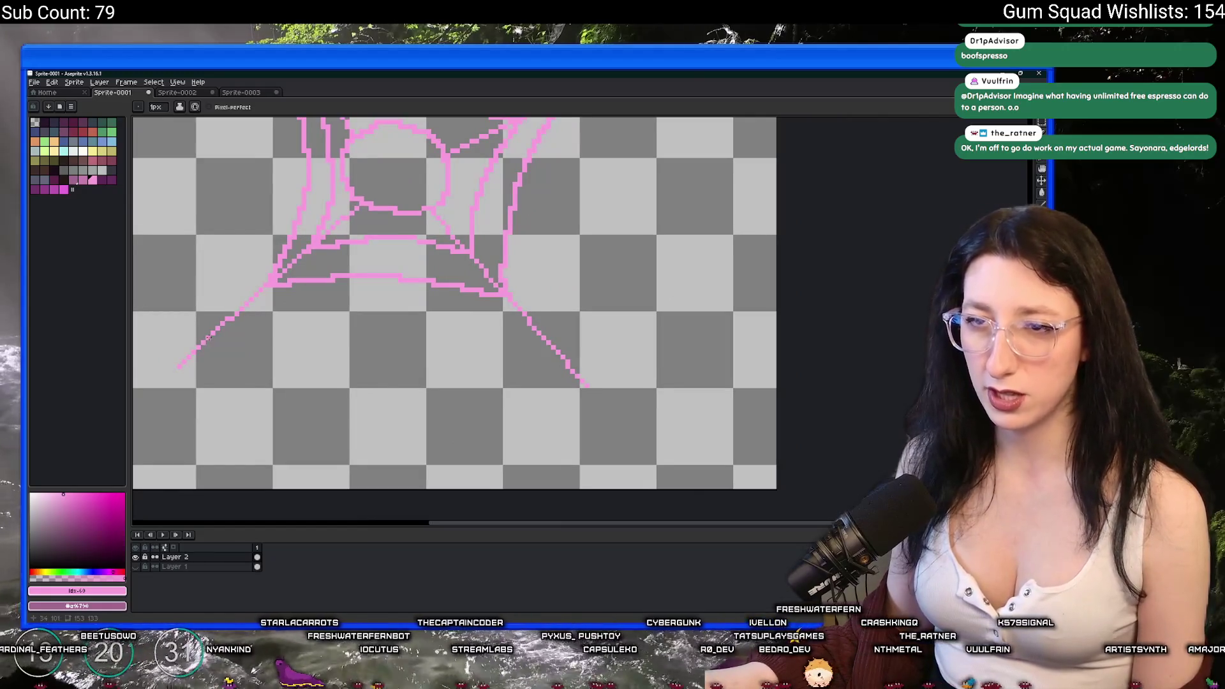
mouse_move(206, 343)
mouse_down()
mouse_move(404, 328)
mouse_move(552, 346)
mouse_up()
scroll(409, 236, down, 3)
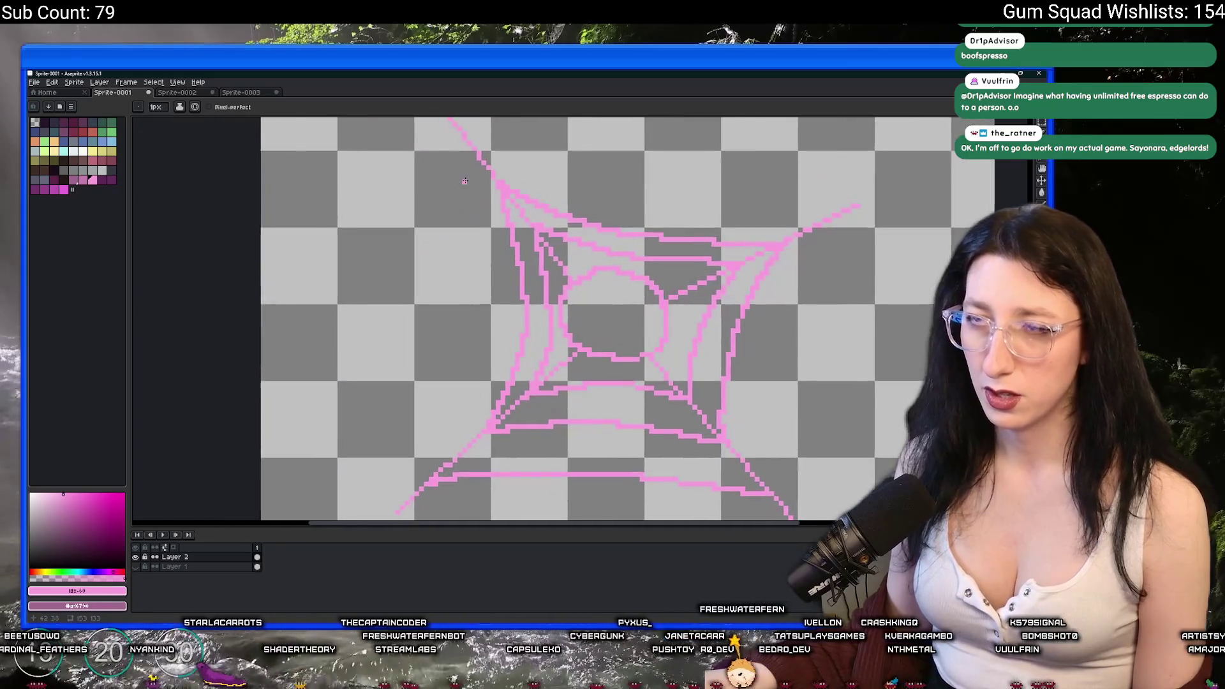
scroll(470, 186, up, 2)
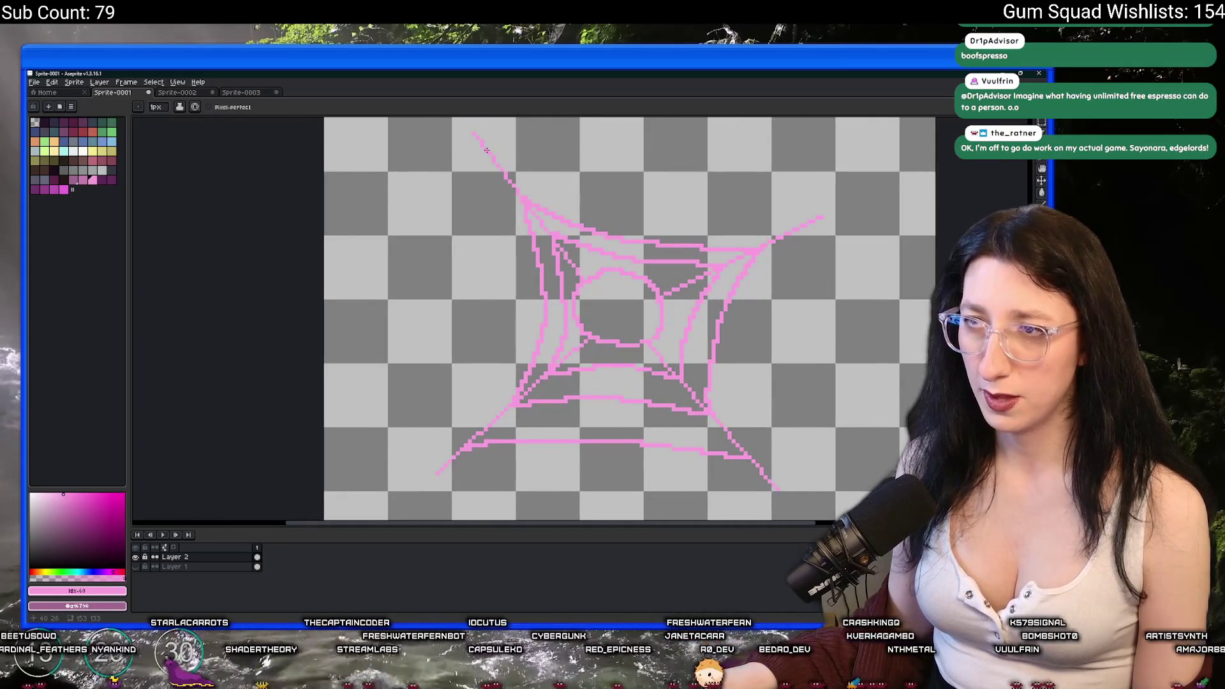
mouse_move(486, 150)
mouse_down()
mouse_move(507, 211)
mouse_move(504, 306)
mouse_move(467, 426)
mouse_up()
scroll(485, 425, down, 3)
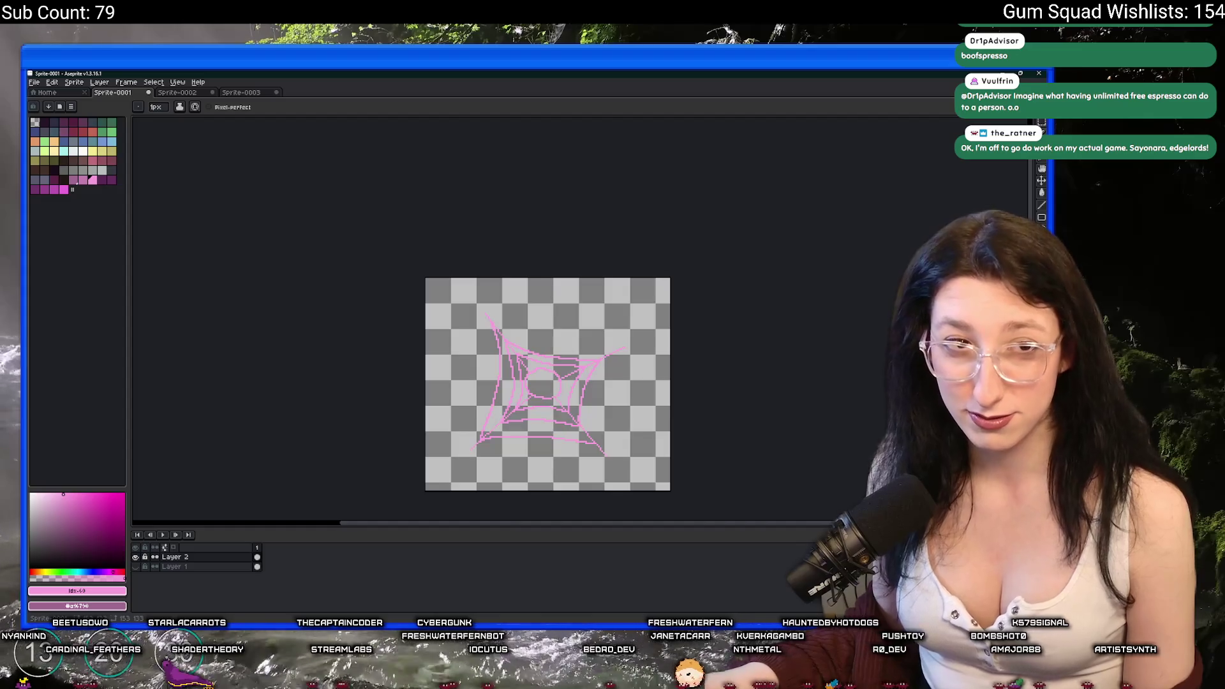
Add arcs along the web's top edge and a strand down from the top-right corner.
scroll(461, 437, up, 3)
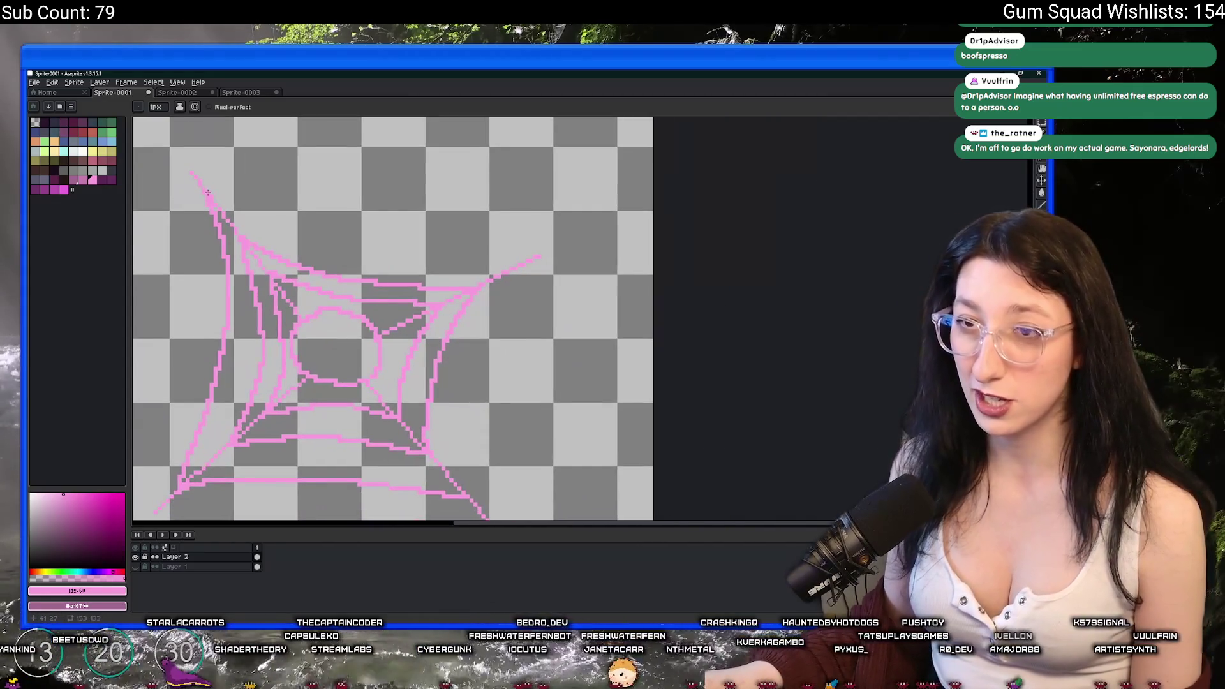
mouse_move(207, 192)
mouse_down()
mouse_move(366, 254)
mouse_move(509, 268)
mouse_up()
scroll(510, 268, left, 2)
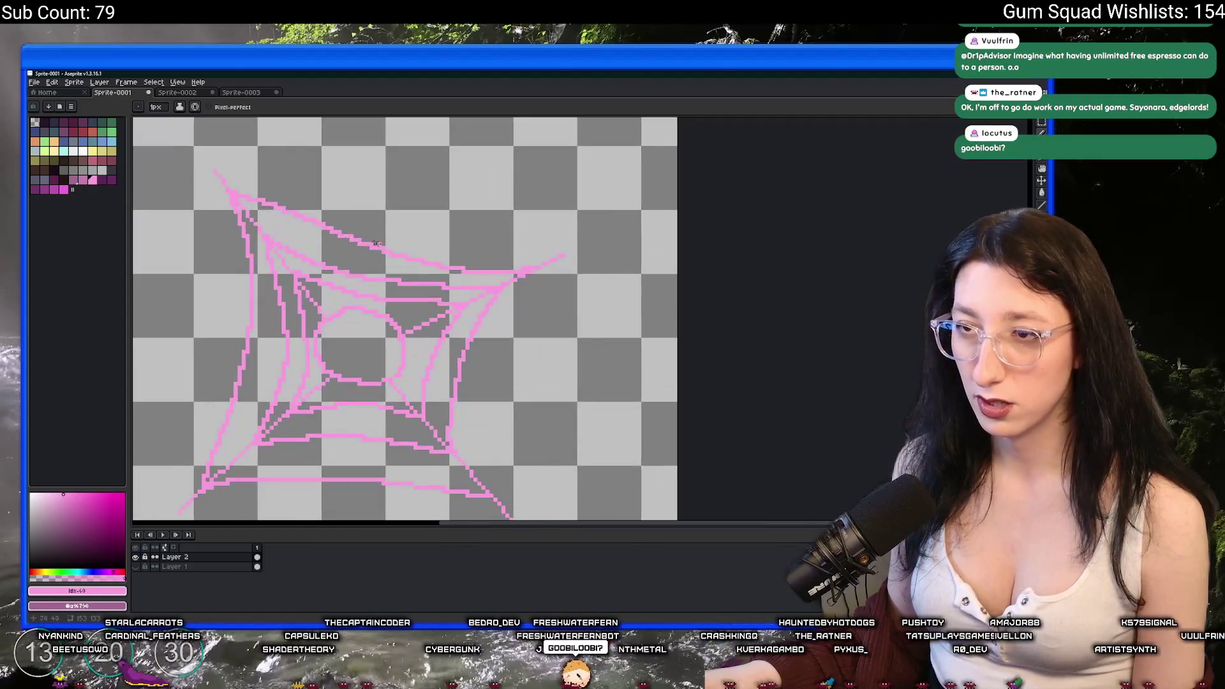
mouse_move(246, 201)
mouse_down()
mouse_move(416, 257)
mouse_move(536, 261)
mouse_up()
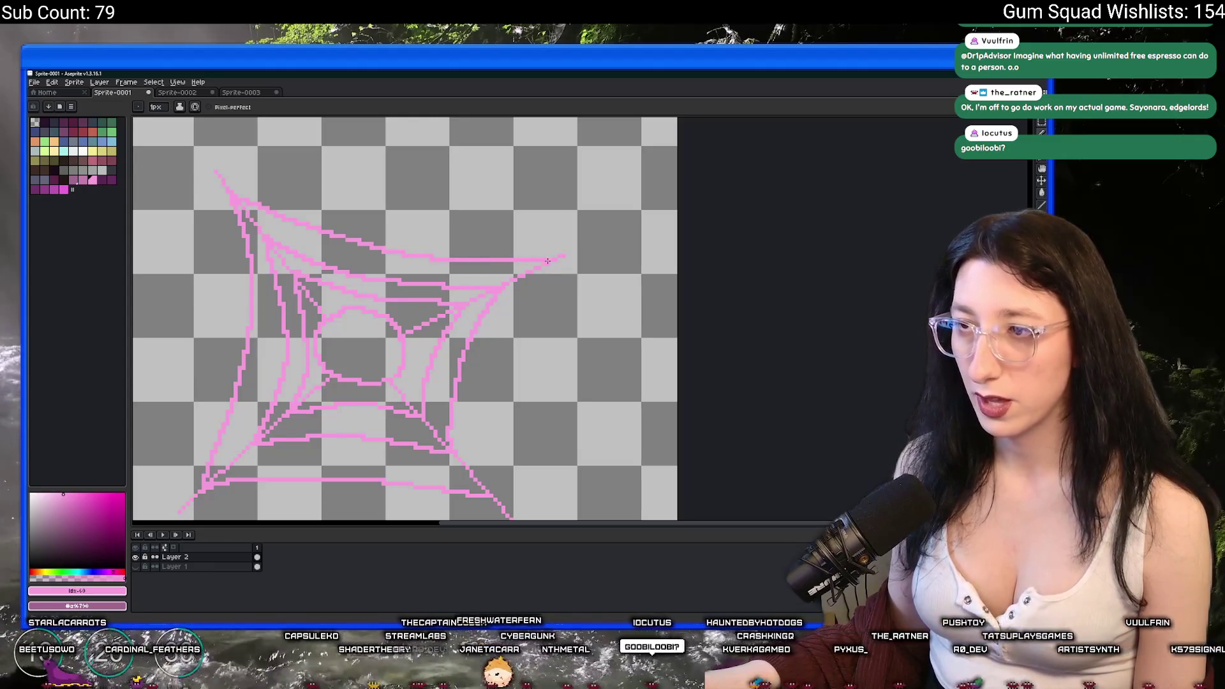
scroll(547, 261, down, 2)
scroll(545, 164, up, 2)
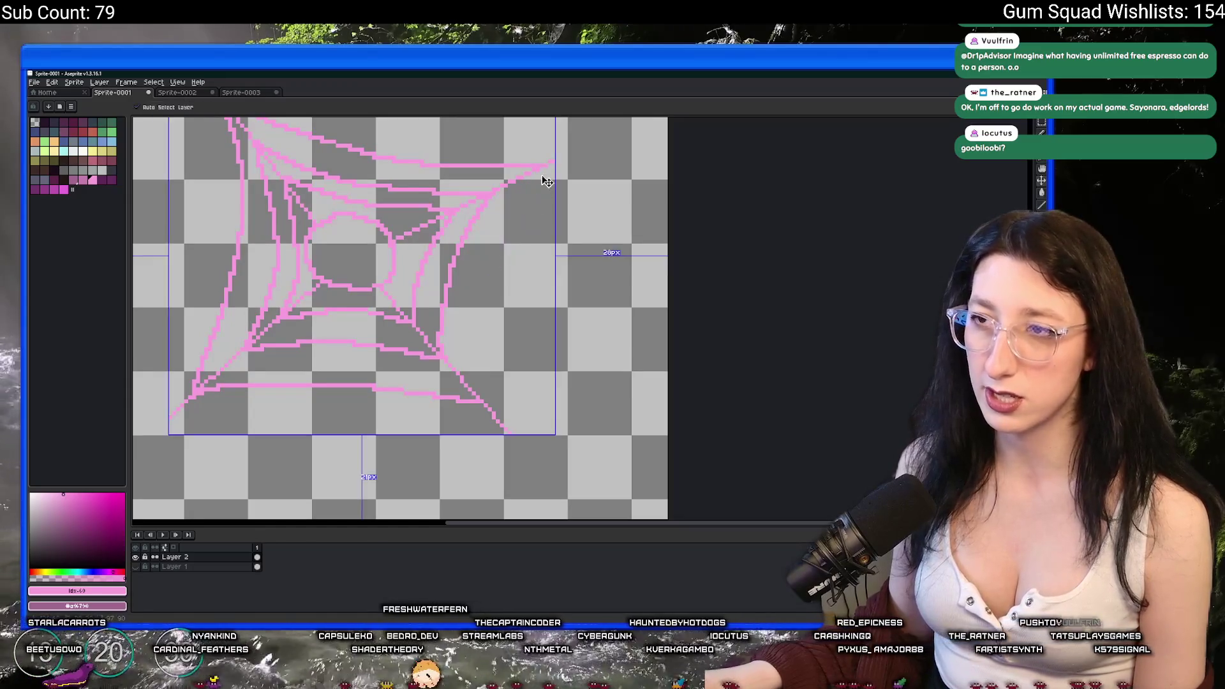
mouse_move(540, 166)
mouse_down()
mouse_move(492, 243)
mouse_move(486, 402)
mouse_up()
scroll(486, 402, down, 3)
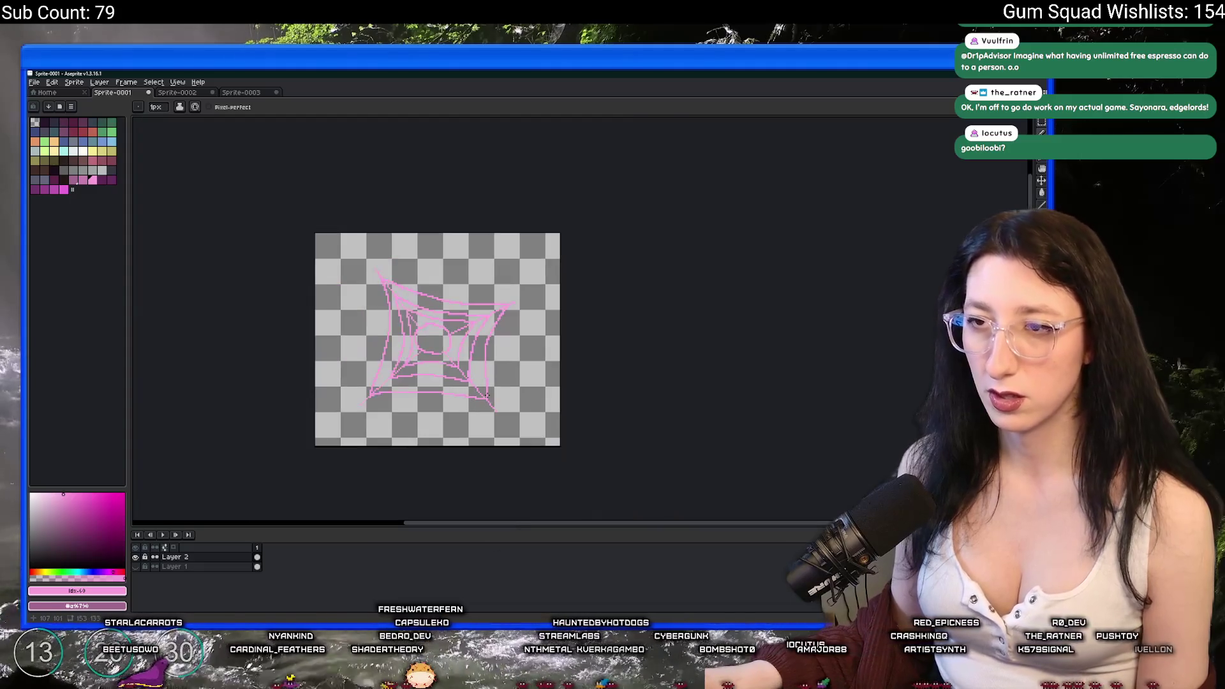
scroll(430, 363, up, 4)
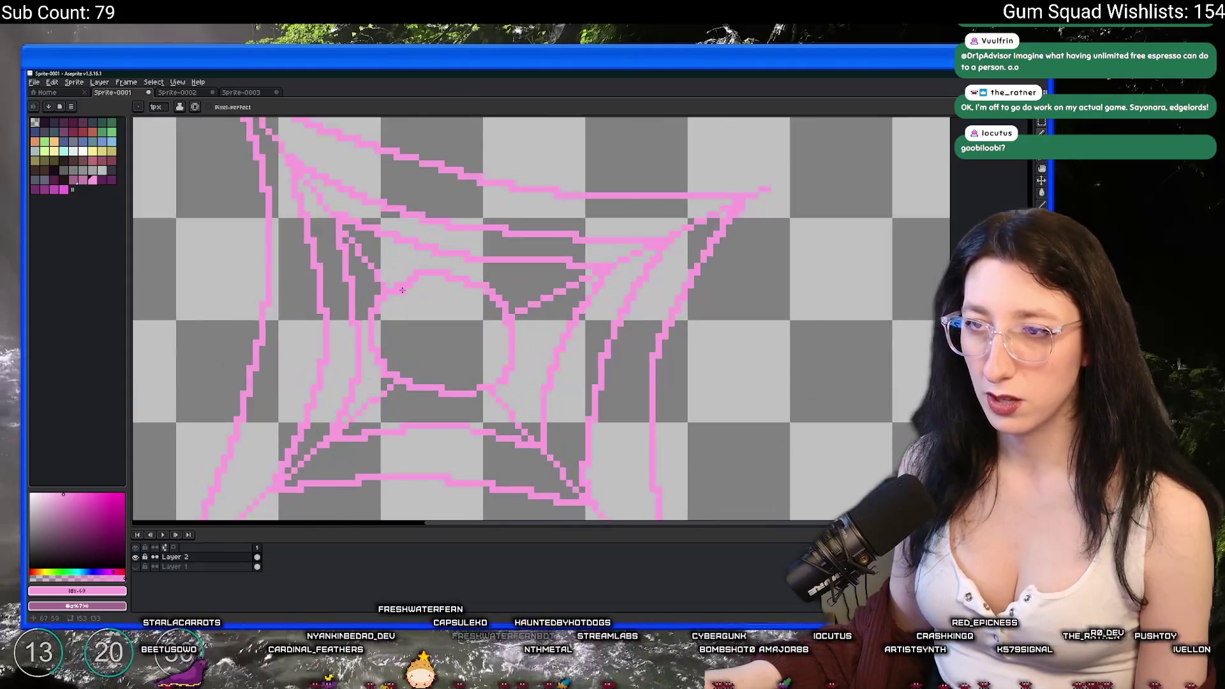
Draw a curve inside the web's central loop with the pencil.
mouse_move(422, 273)
mouse_down()
mouse_move(390, 357)
mouse_move(446, 320)
mouse_move(511, 341)
mouse_move(477, 334)
mouse_move(444, 391)
mouse_up()
key(e)
scroll(518, 324, down, 3)
scroll(503, 329, up, 2)
key(b)
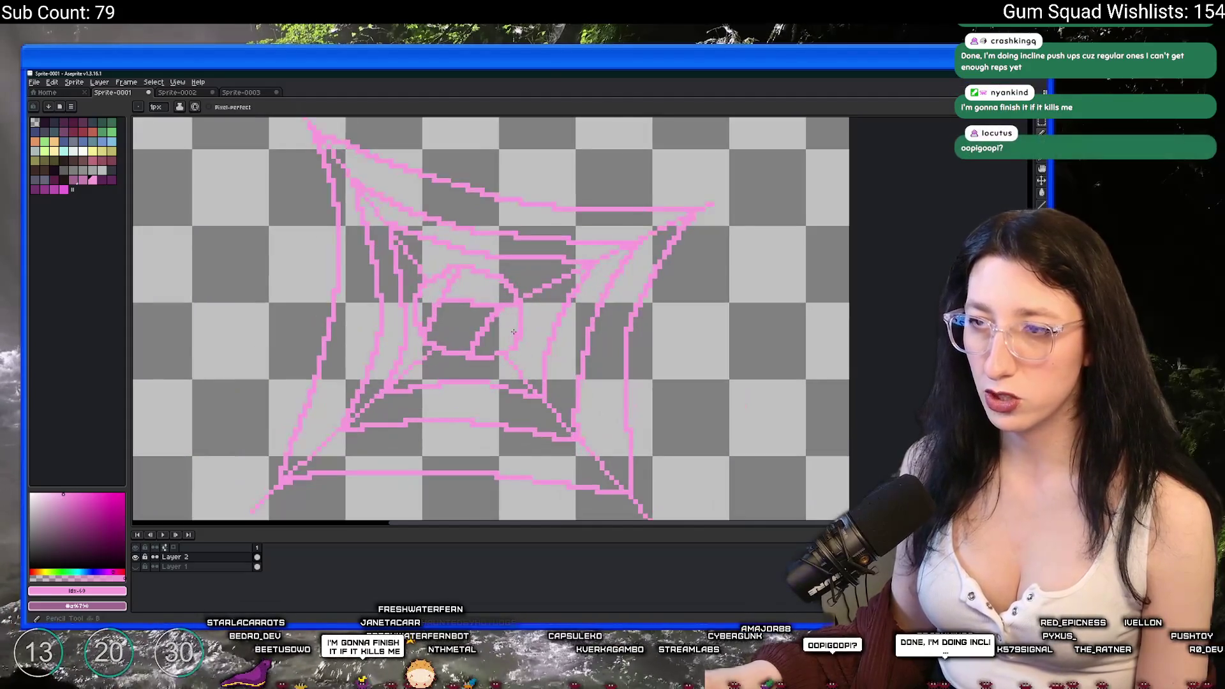
scroll(499, 330, down, 3)
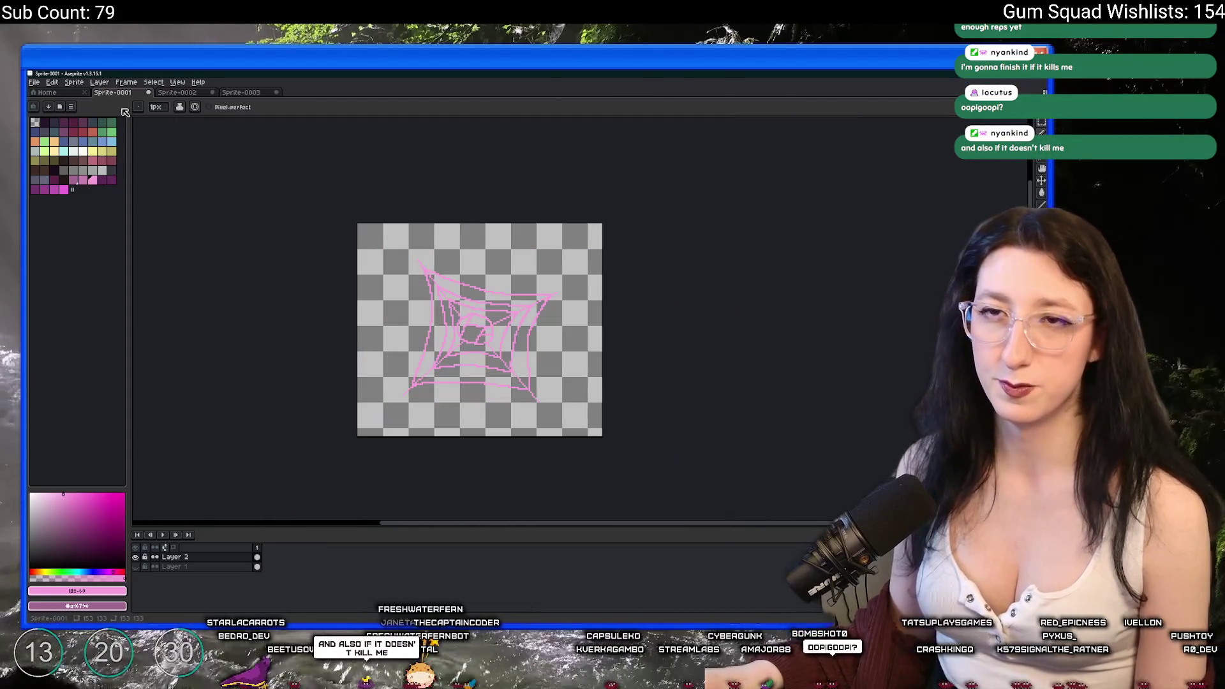
scroll(219, 247, up, 1)
Pick a slightly different pink from the palette and bring the whole sprite into view.
click(74, 180)
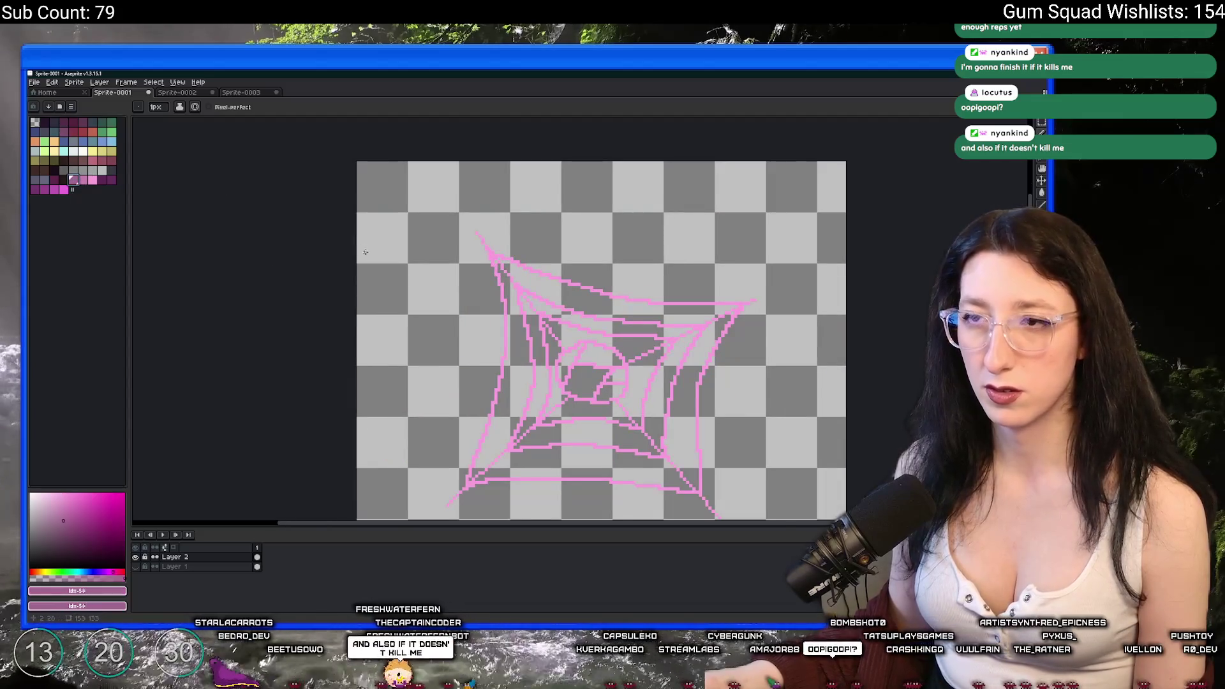
scroll(491, 307, up, 1)
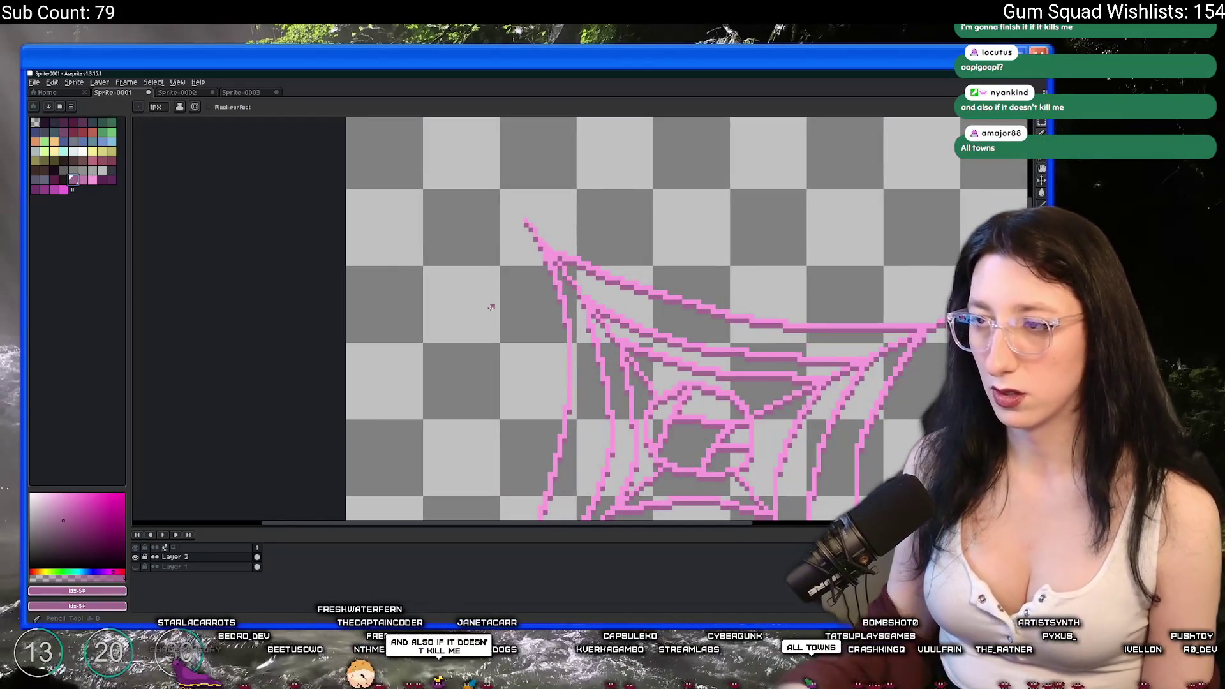
scroll(488, 307, down, 2)
drag(464, 300, 362, 257)
click(74, 82)
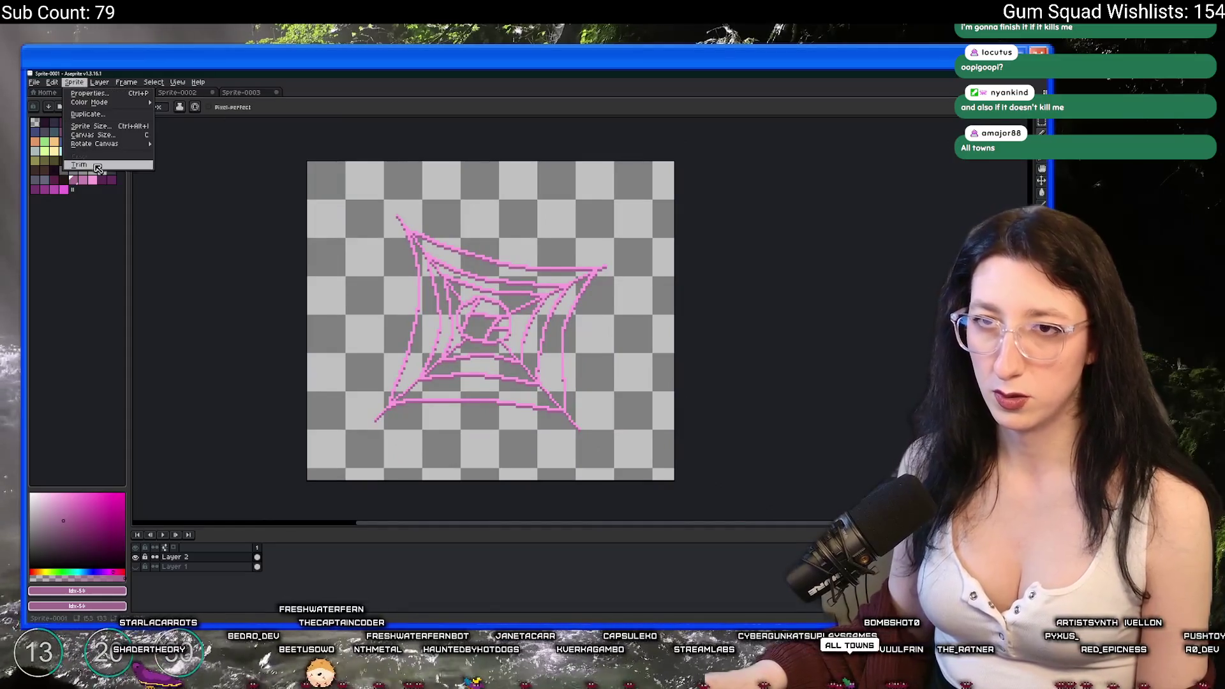
Trim the sprite to the web and export it as SpiderWeb2.png.
click(98, 167)
key(ctrl+alt+shift+s)
click(713, 255)
key(BackSpace)
text(2)
click(736, 359)
Undo the trim to restore the full canvas, then switch to the Bluesky browser.
key(ctrl+z)
drag(702, 336, 616, 322)
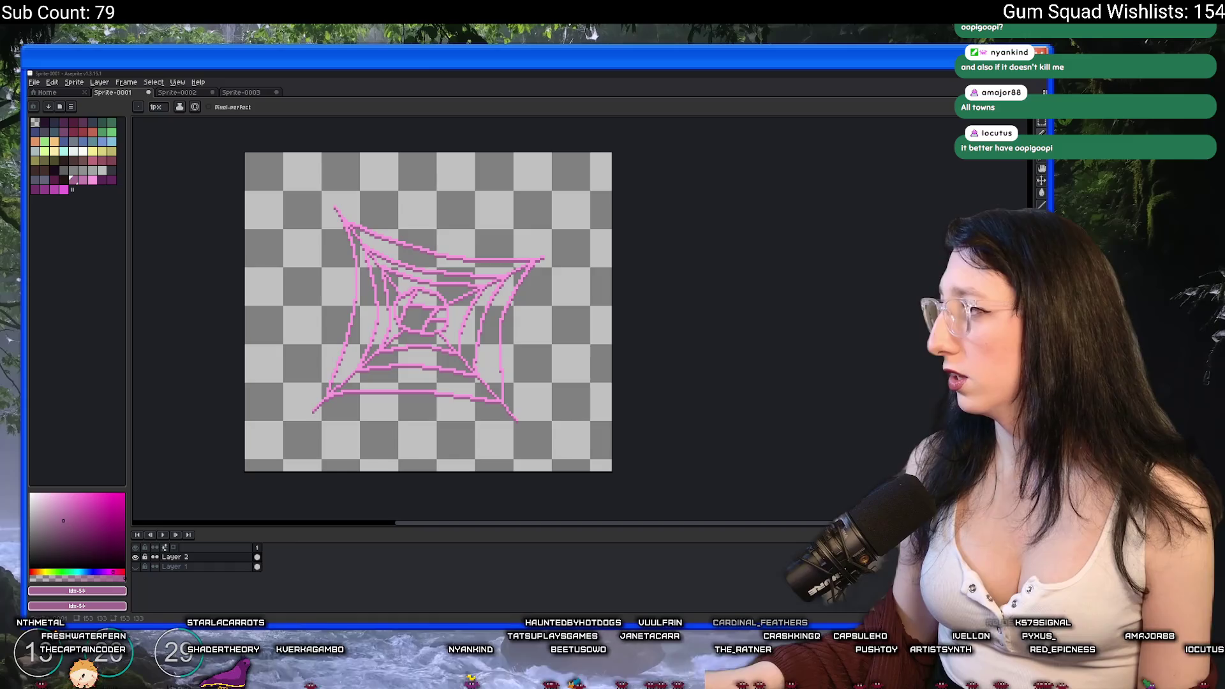
key(alt+Tab)
Open the Bluesky profile and watch the Cat radio video fullscreen.
click(338, 276)
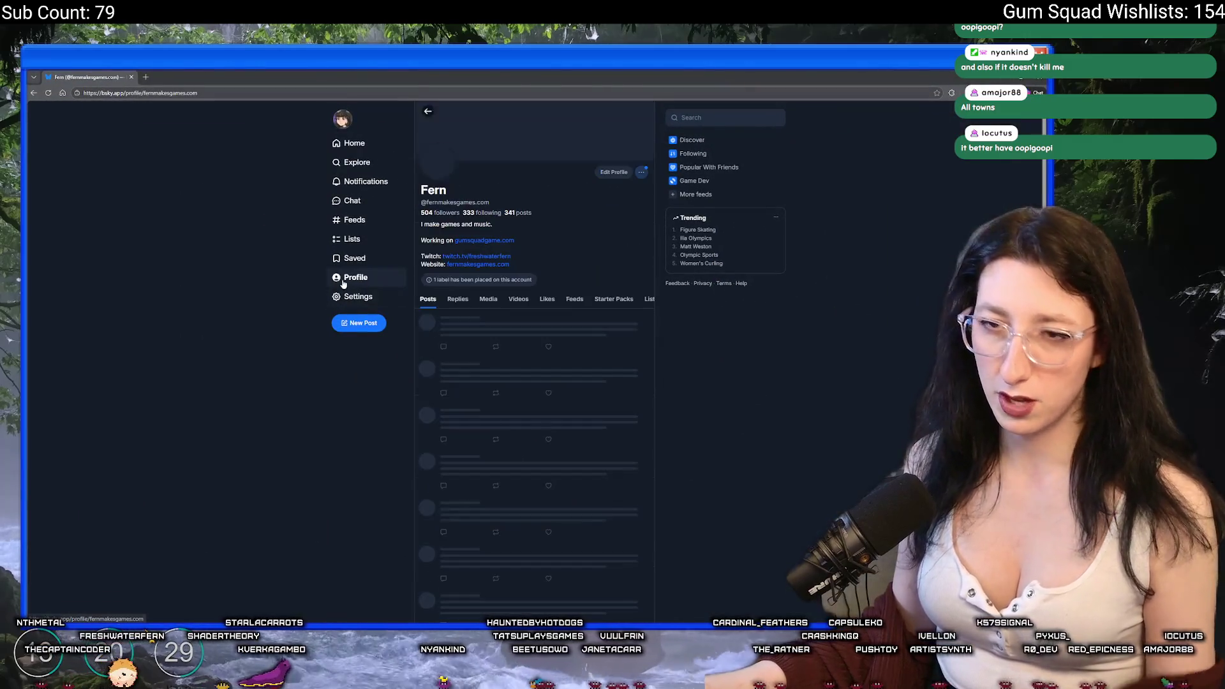
scroll(338, 380, down, 15)
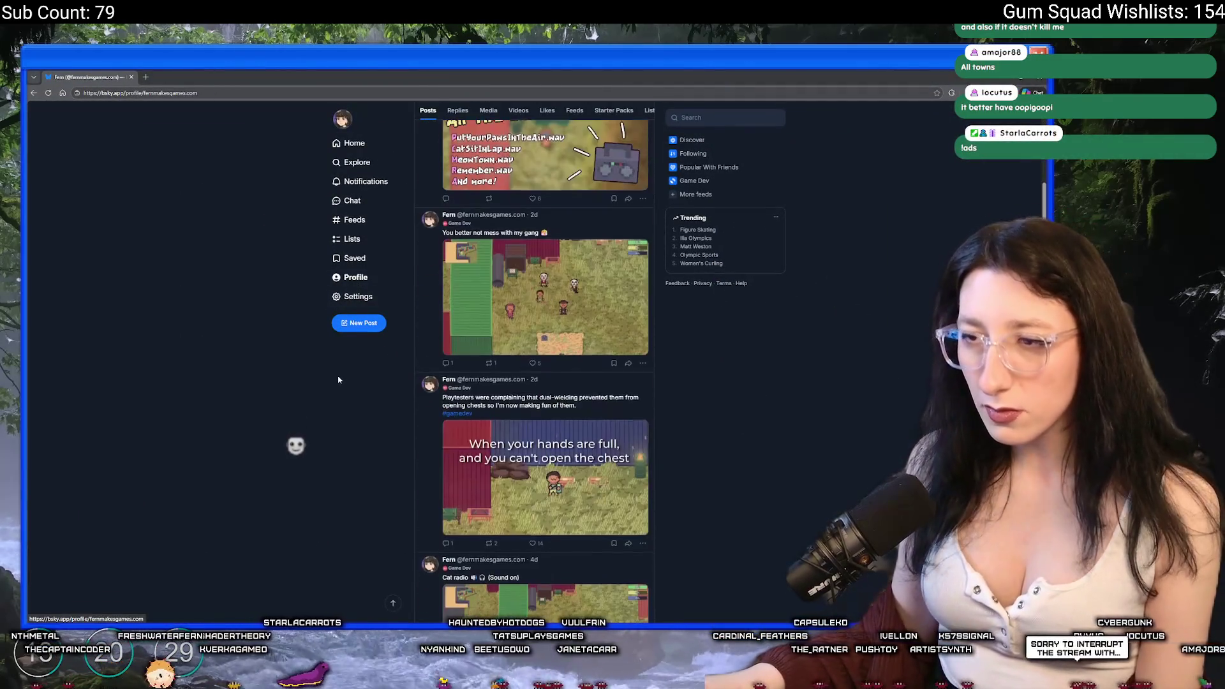
click(634, 531)
click(639, 532)
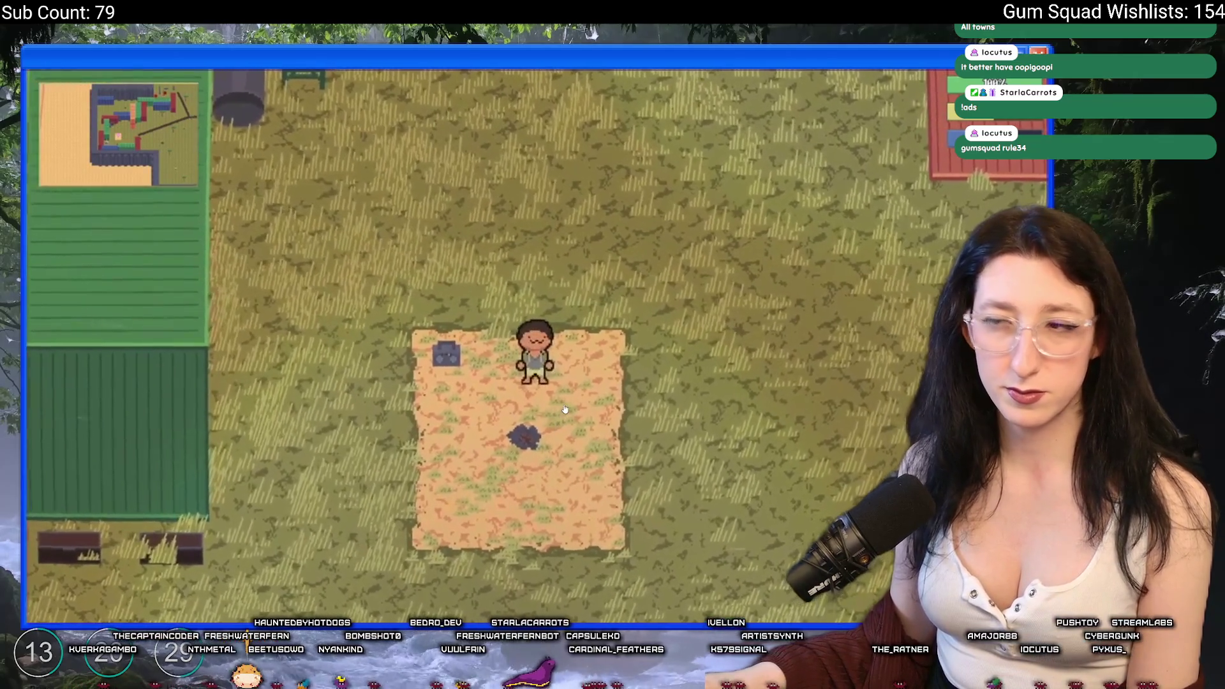
key(Escape)
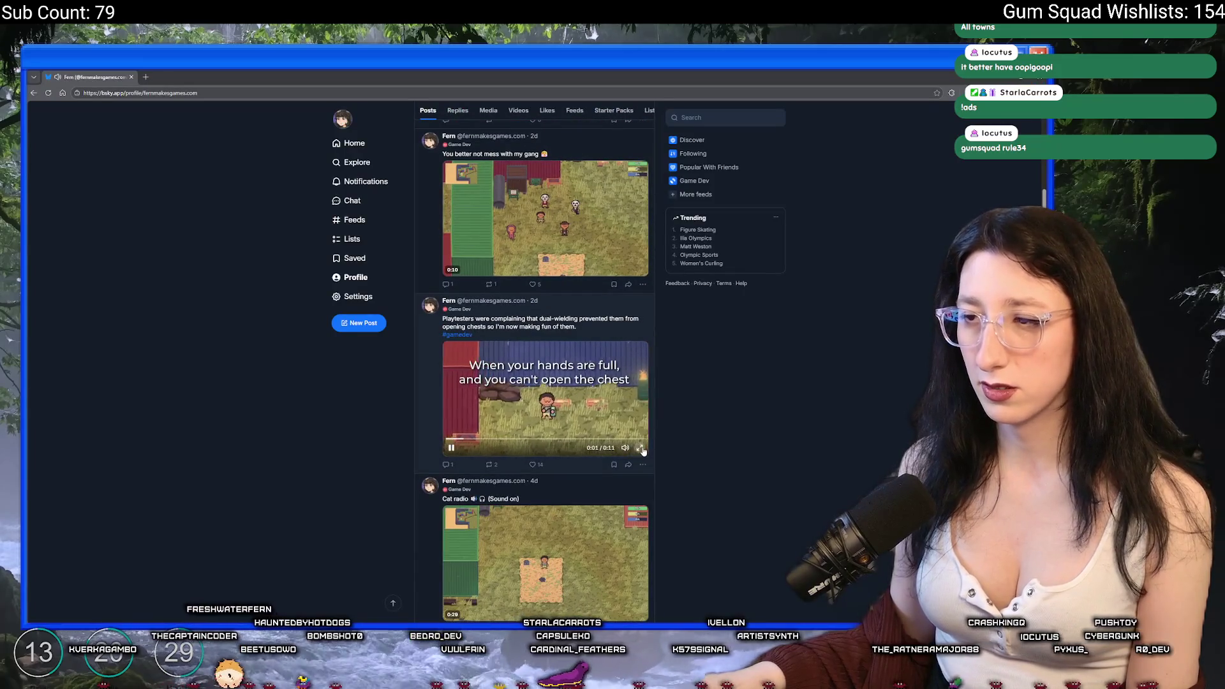
Watch the chest video, view and close the All The Classics banner, then watch the Gum Squad trailer.
click(641, 448)
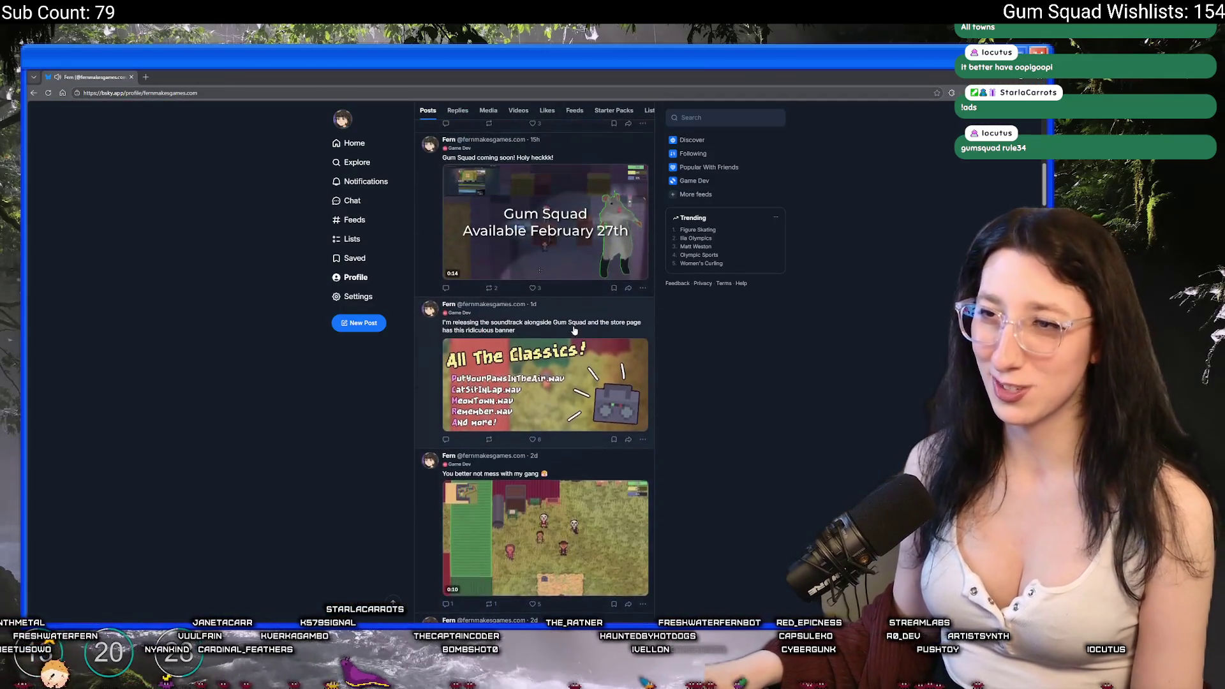
click(563, 379)
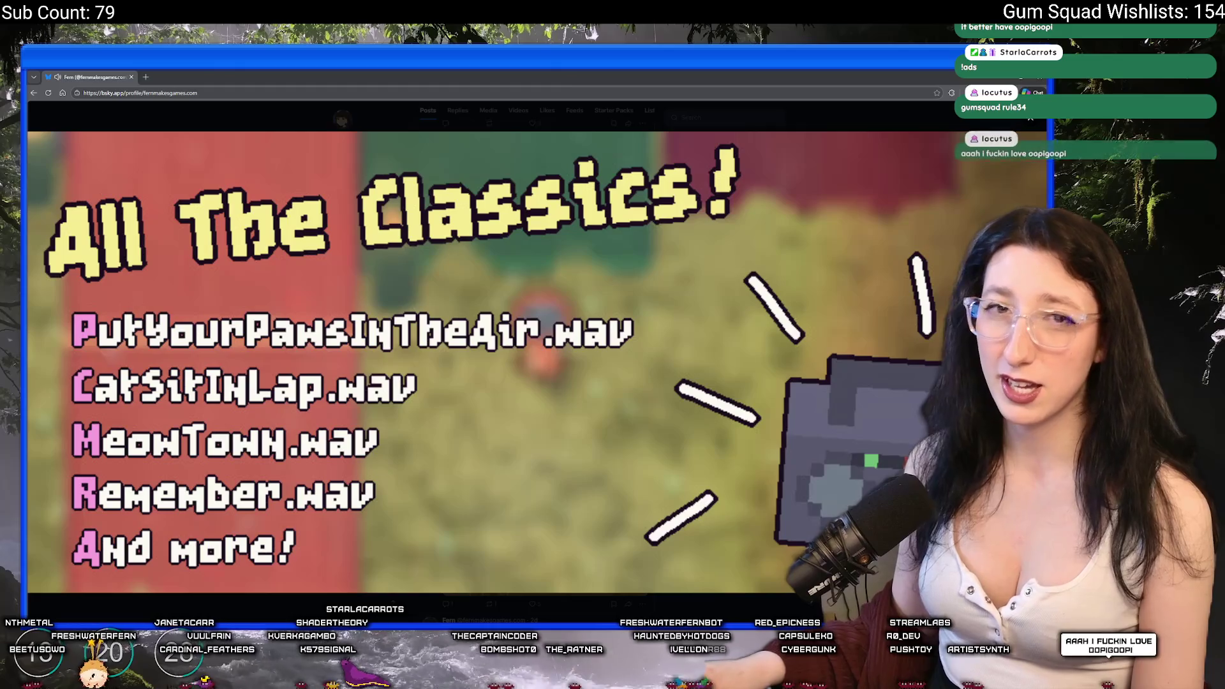
key(Escape)
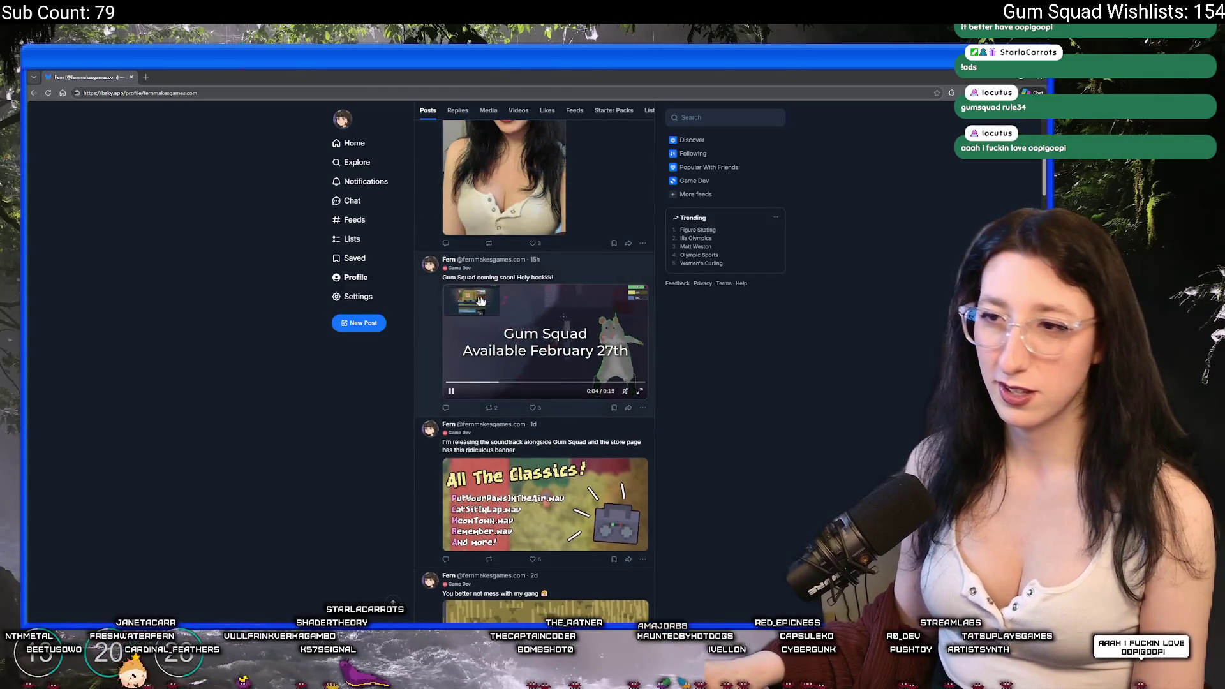
click(640, 391)
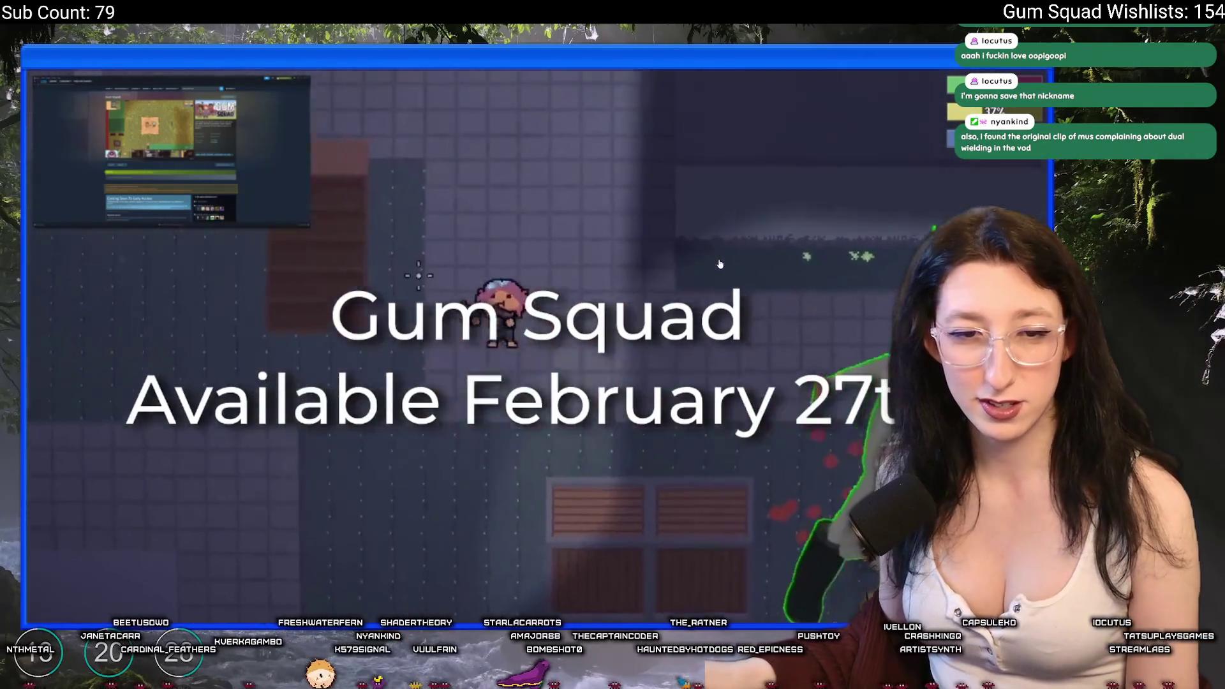
key(Escape)
Scroll back to the profile's top and return to the spider-web sprite in Aseprite.
scroll(562, 326, up, 3)
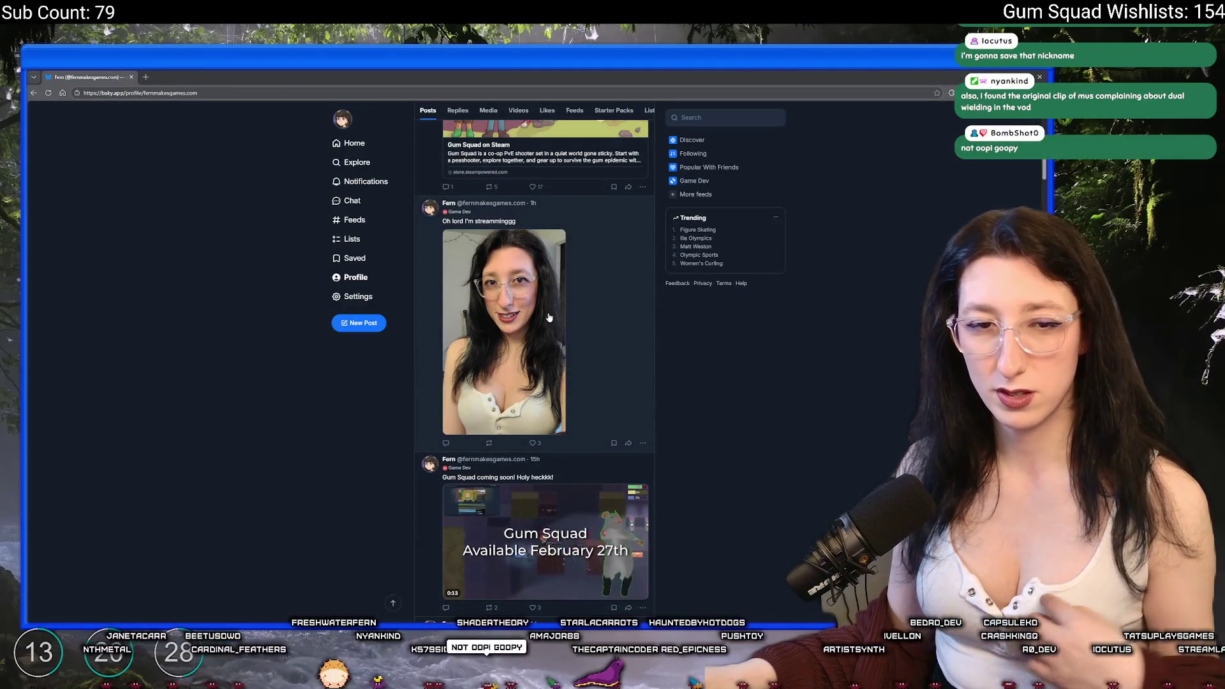
scroll(548, 317, up, 5)
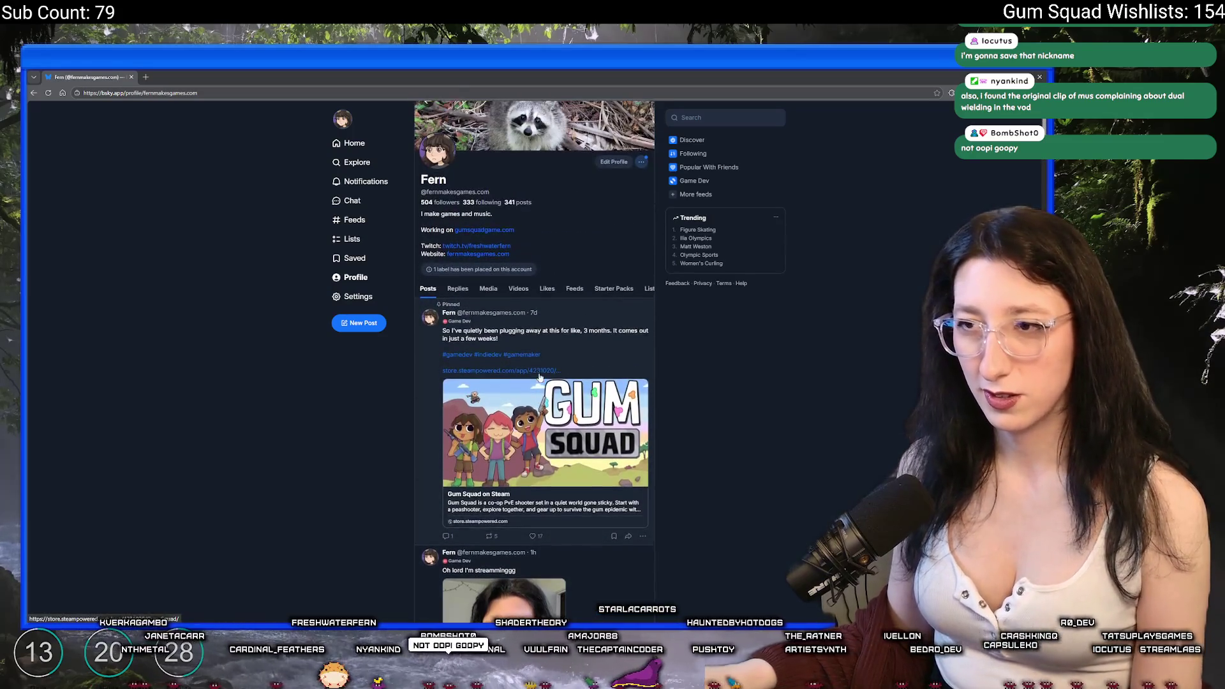
key(alt+Tab)
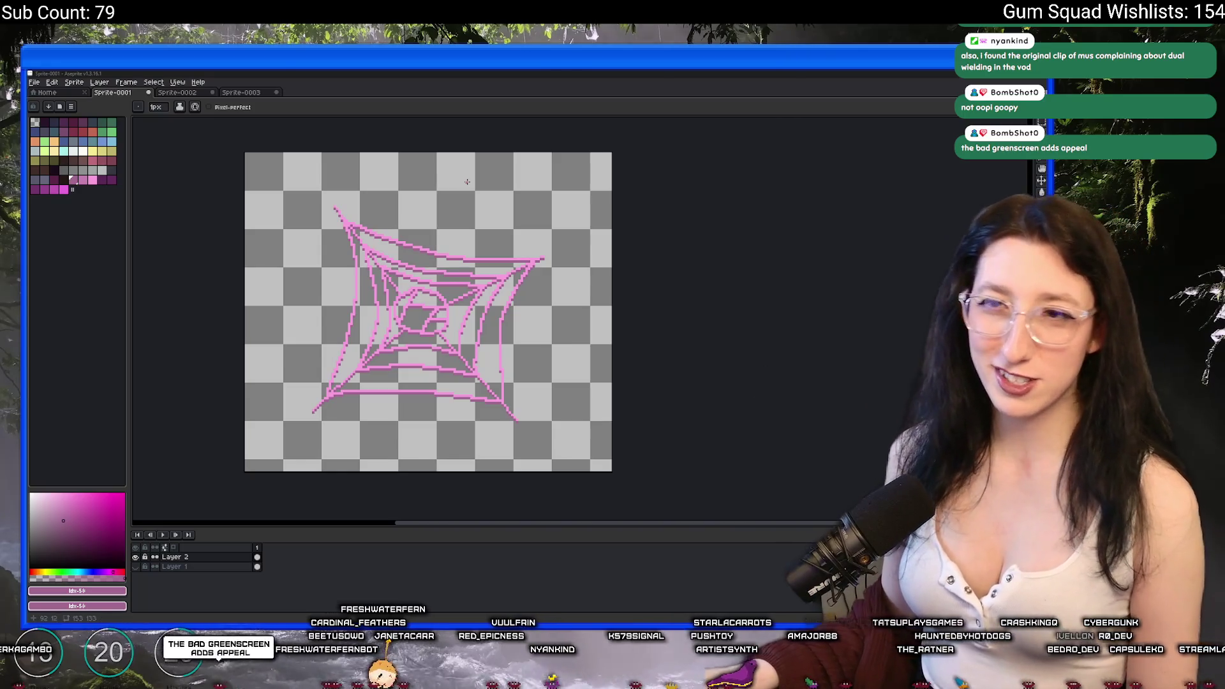
Scroll down on the Aseprite spider-web canvas.
scroll(364, 243, down, 2)
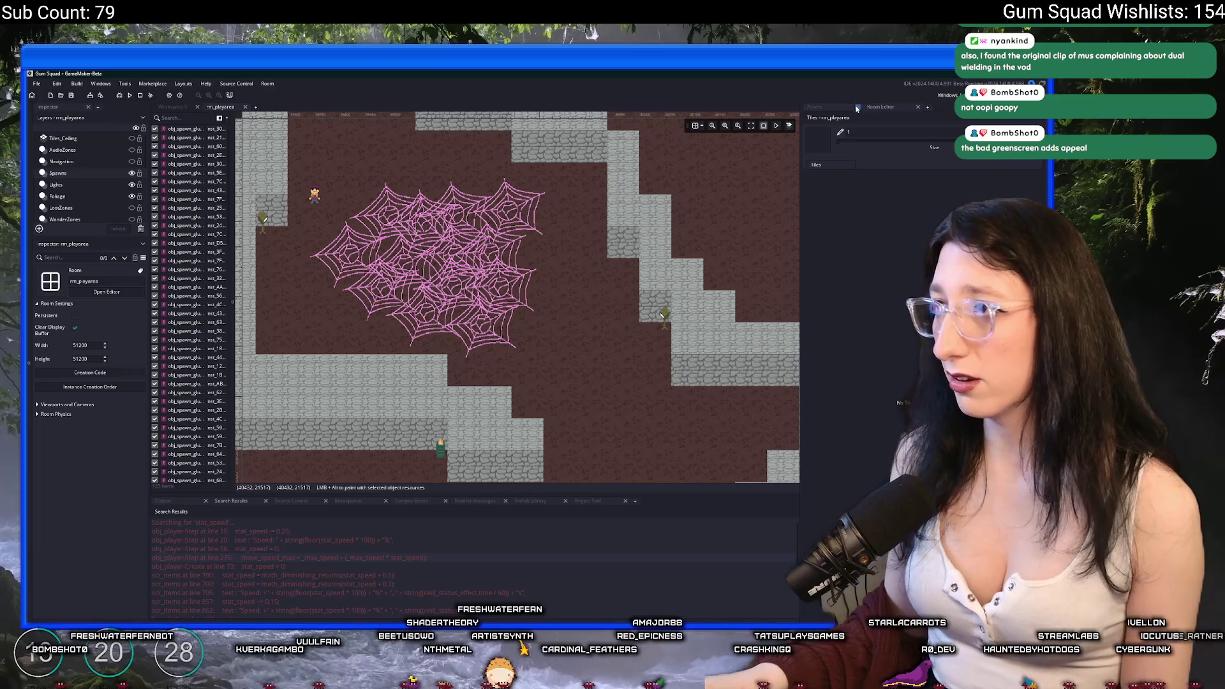
Filter the Asset Browser by 'spider' and duplicate the spider-web sprite.
click(829, 107)
click(842, 130)
text(spider)
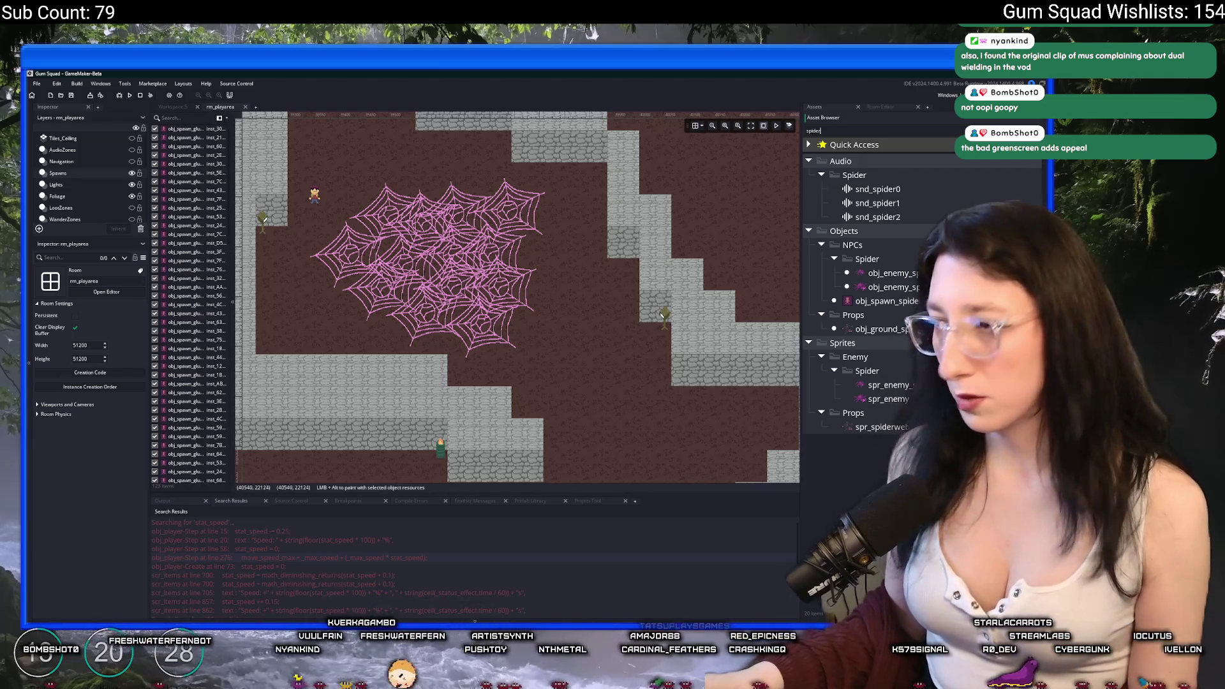
key(ctrl+d)
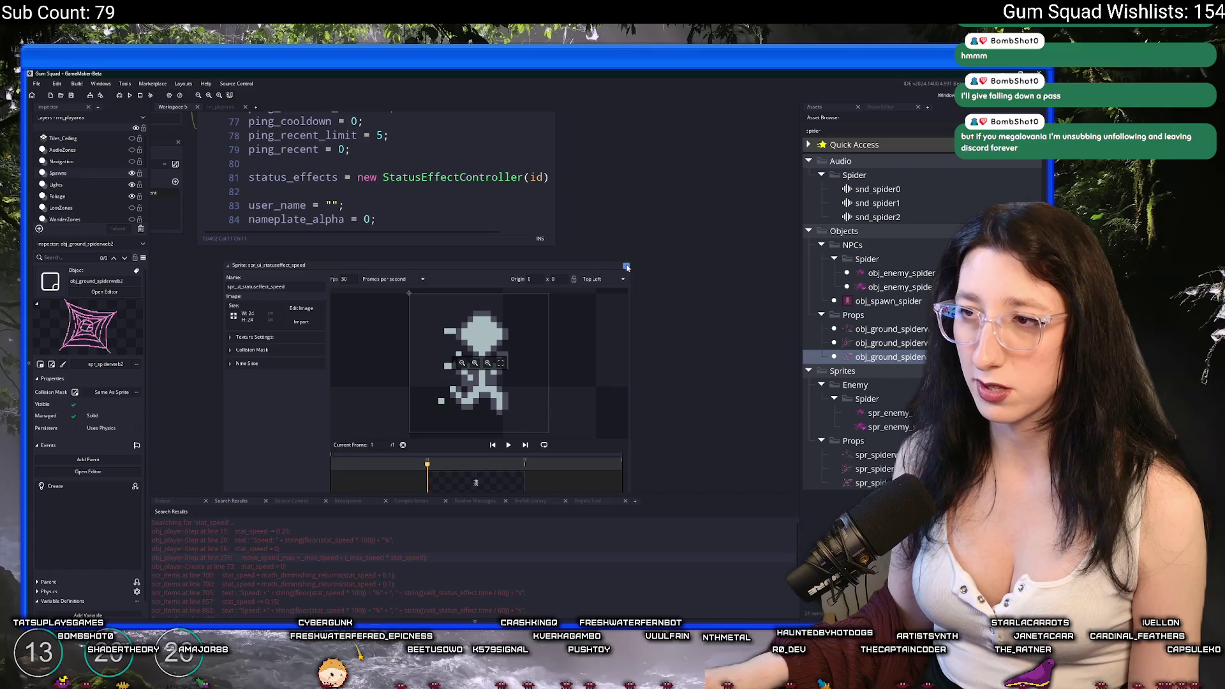
Close the sprite editor and return to the rm_playerarea room.
click(626, 268)
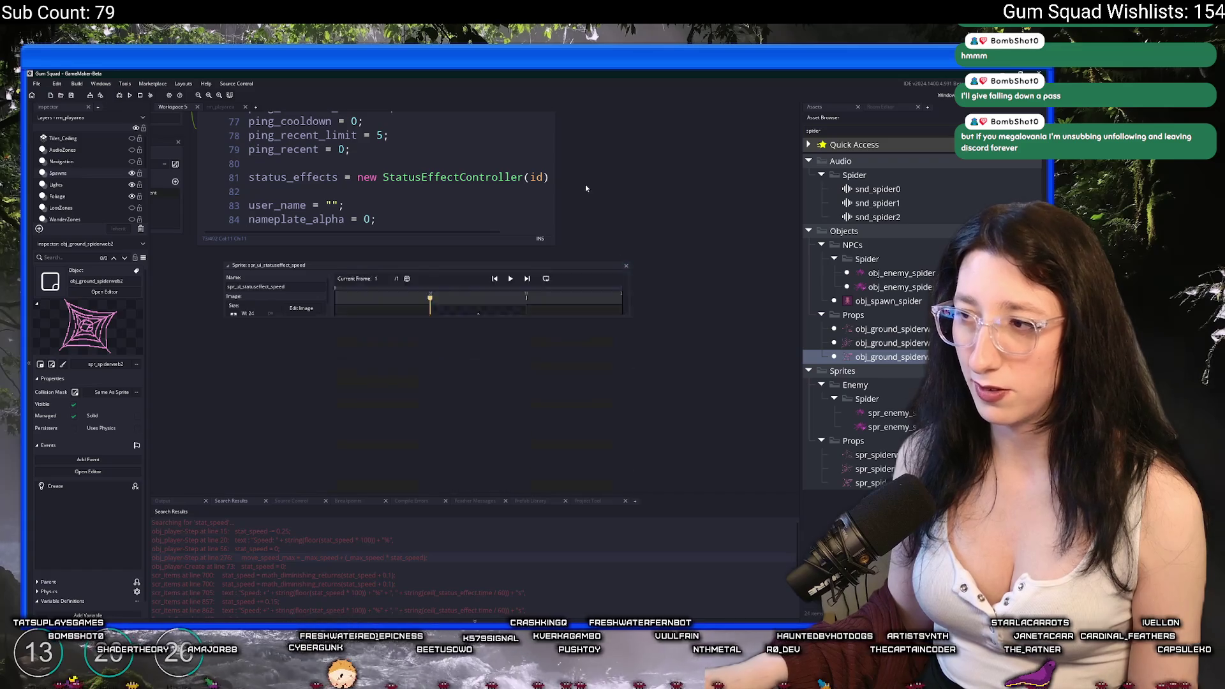
click(221, 108)
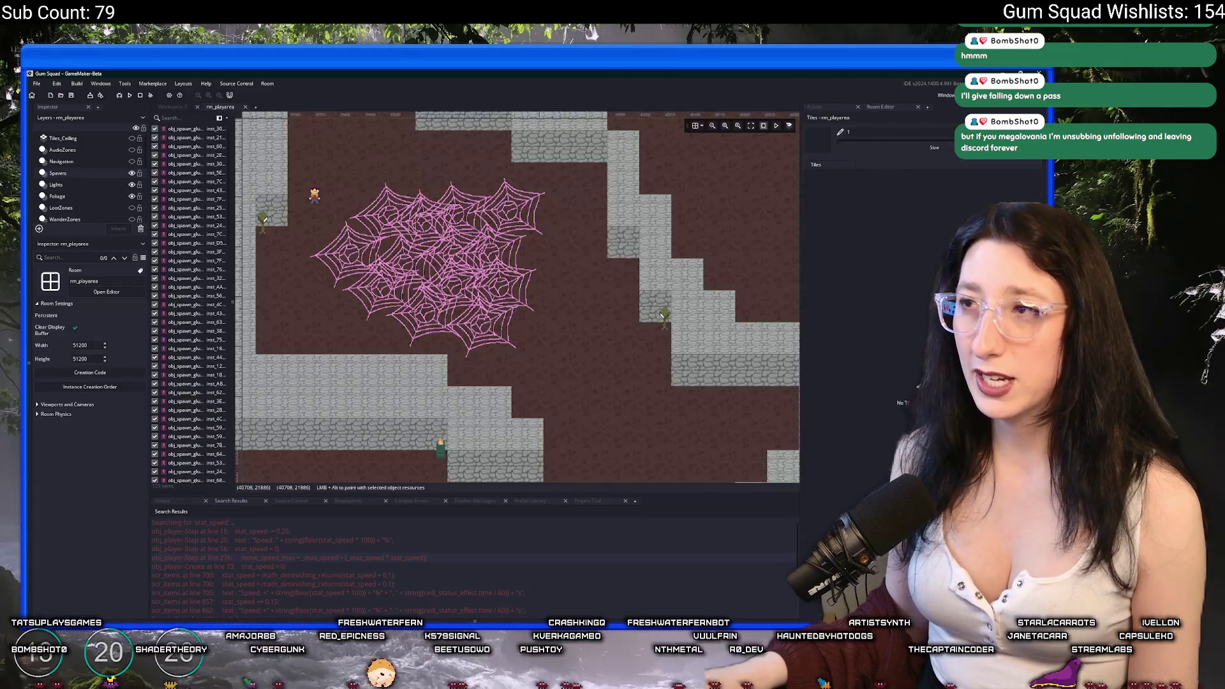
scroll(541, 324, down, 3)
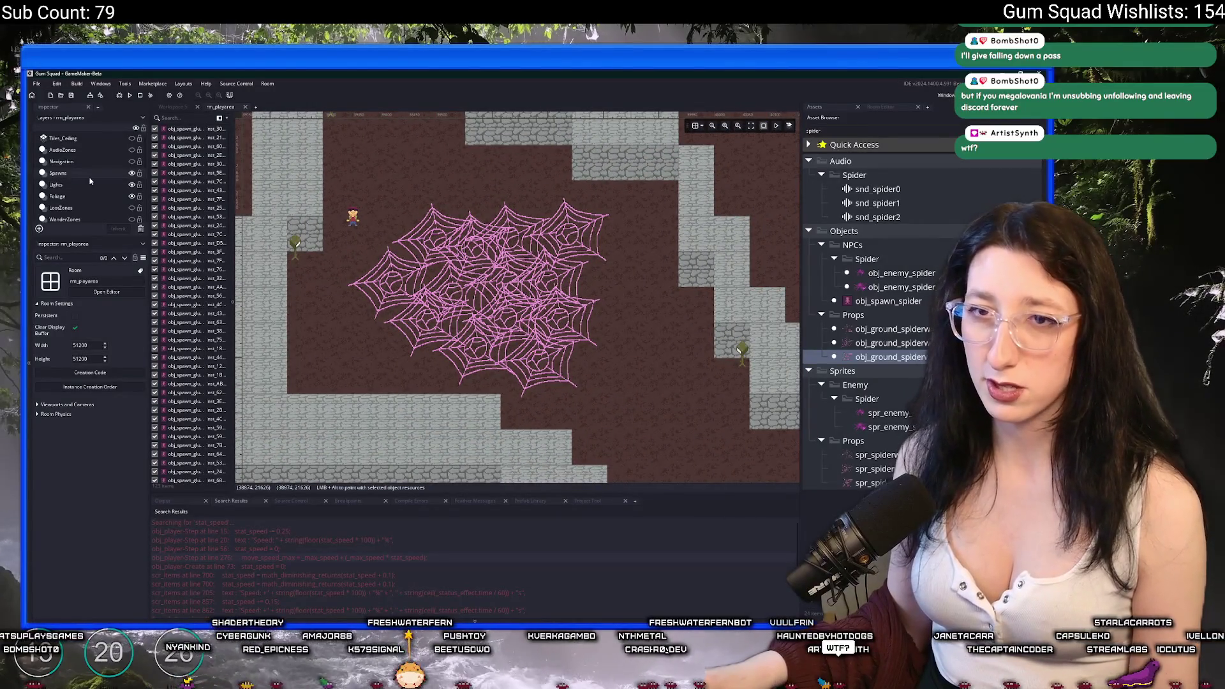
scroll(99, 157, down, 3)
On the Instances_OuterLands layer, delete the lower web group and two overlapping webs.
click(77, 211)
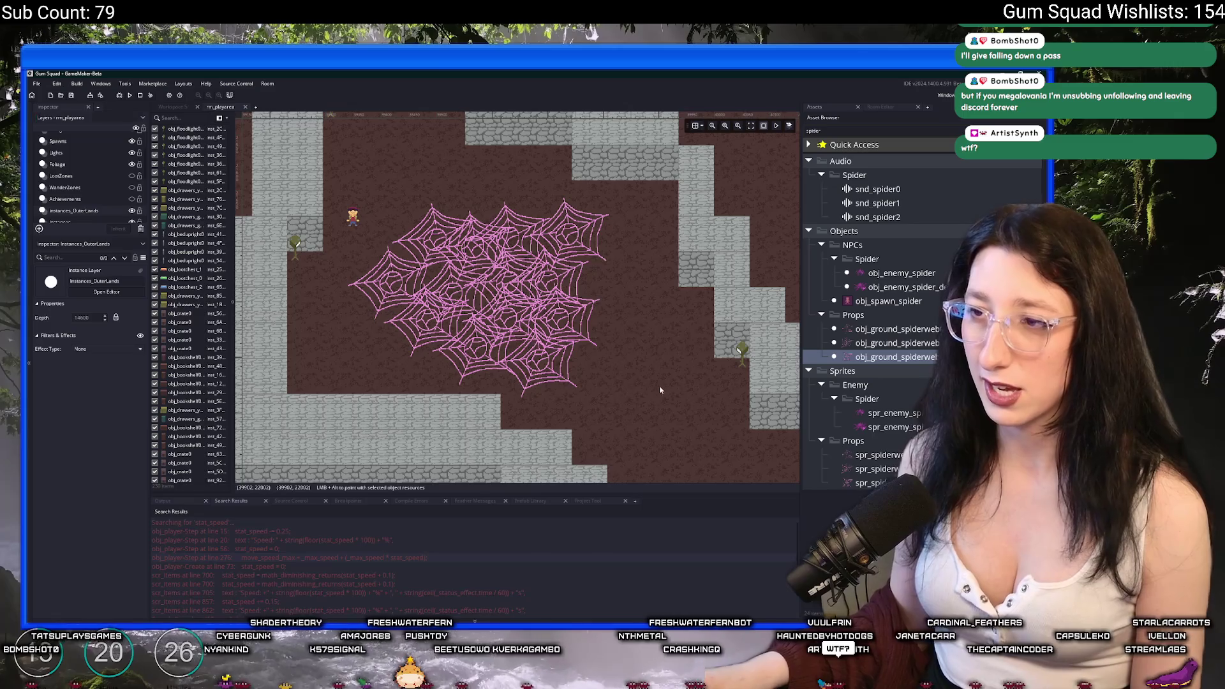
drag(661, 389, 451, 320)
key(Delete)
click(489, 237)
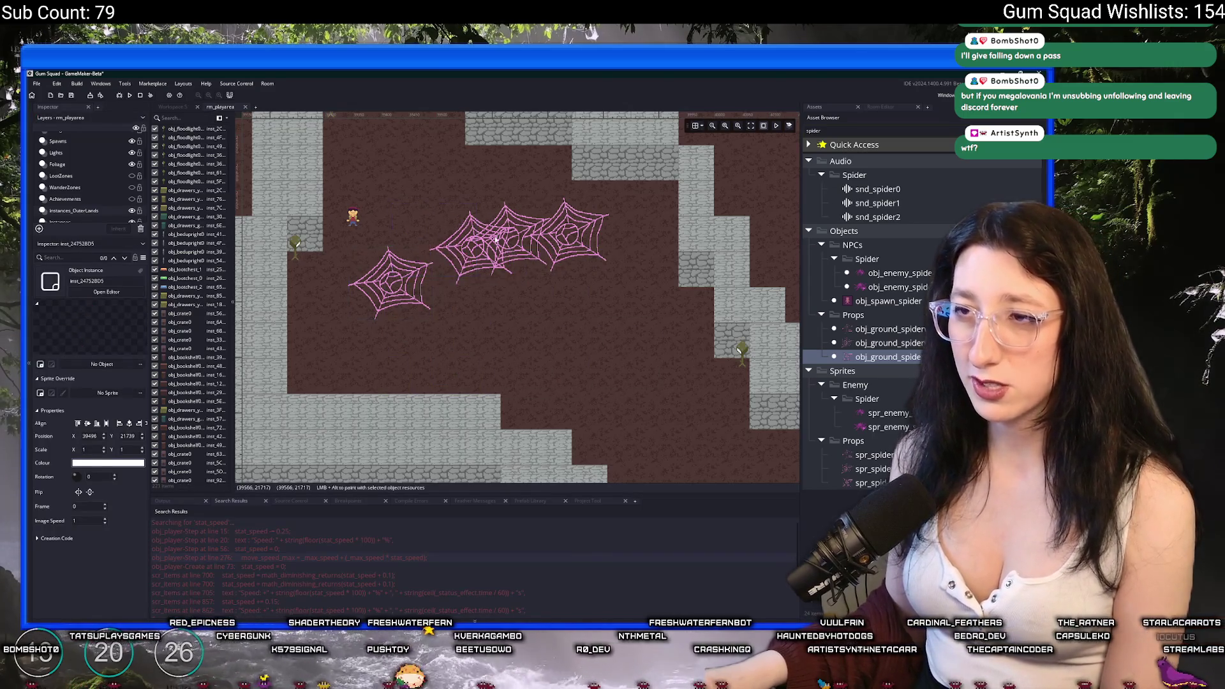
click(555, 241)
key(Delete)
click(555, 242)
key(Delete)
Drop several first-, second- and third-variant webs into the cluster, overlapping each other.
mouse_move(891, 343)
mouse_down()
mouse_move(501, 313)
mouse_move(449, 291)
mouse_up()
scroll(629, 336, up, 2)
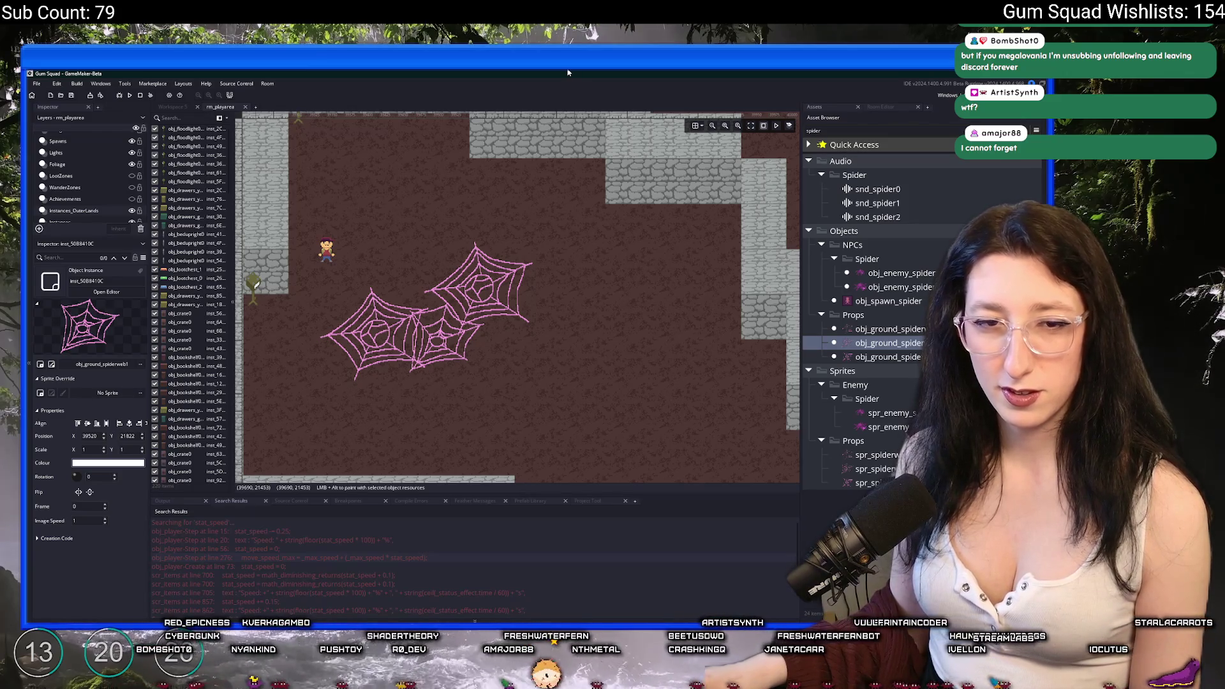
mouse_move(907, 357)
mouse_down()
mouse_move(394, 308)
mouse_move(503, 348)
mouse_move(496, 337)
mouse_up()
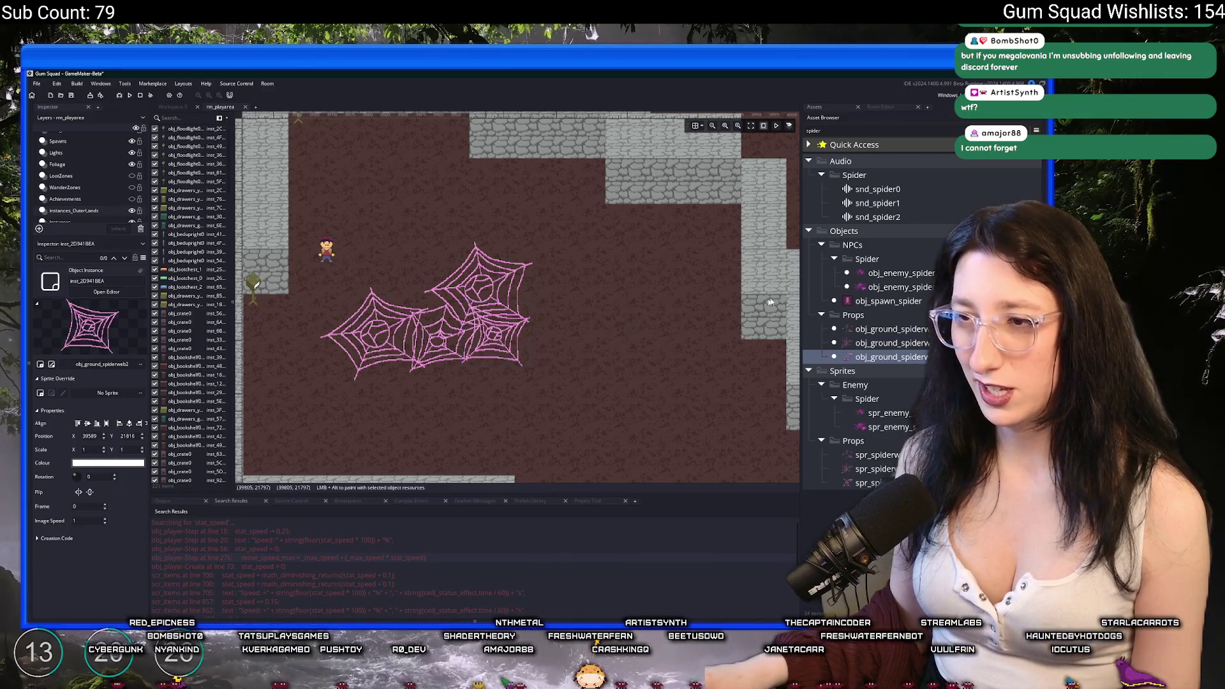
drag(891, 329, 459, 377)
drag(587, 352, 596, 345)
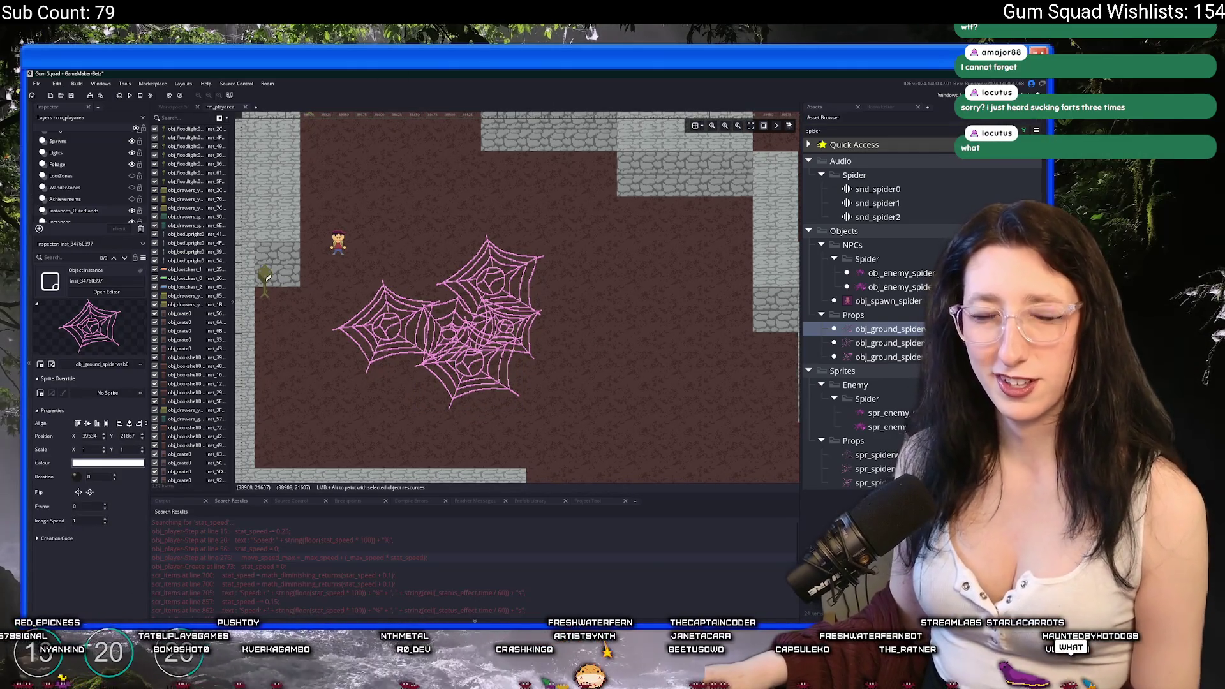
mouse_move(895, 342)
mouse_down()
mouse_move(447, 280)
mouse_move(431, 292)
mouse_move(482, 281)
mouse_up()
drag(877, 356, 543, 362)
drag(887, 343, 446, 342)
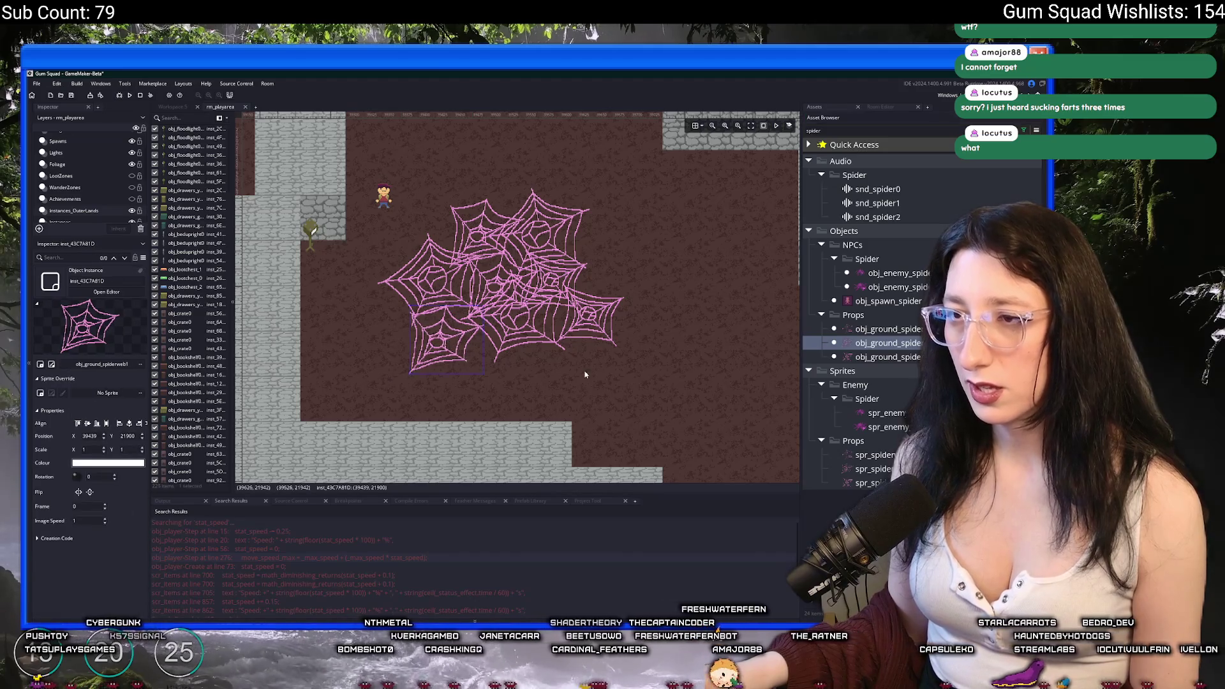
drag(886, 329, 572, 258)
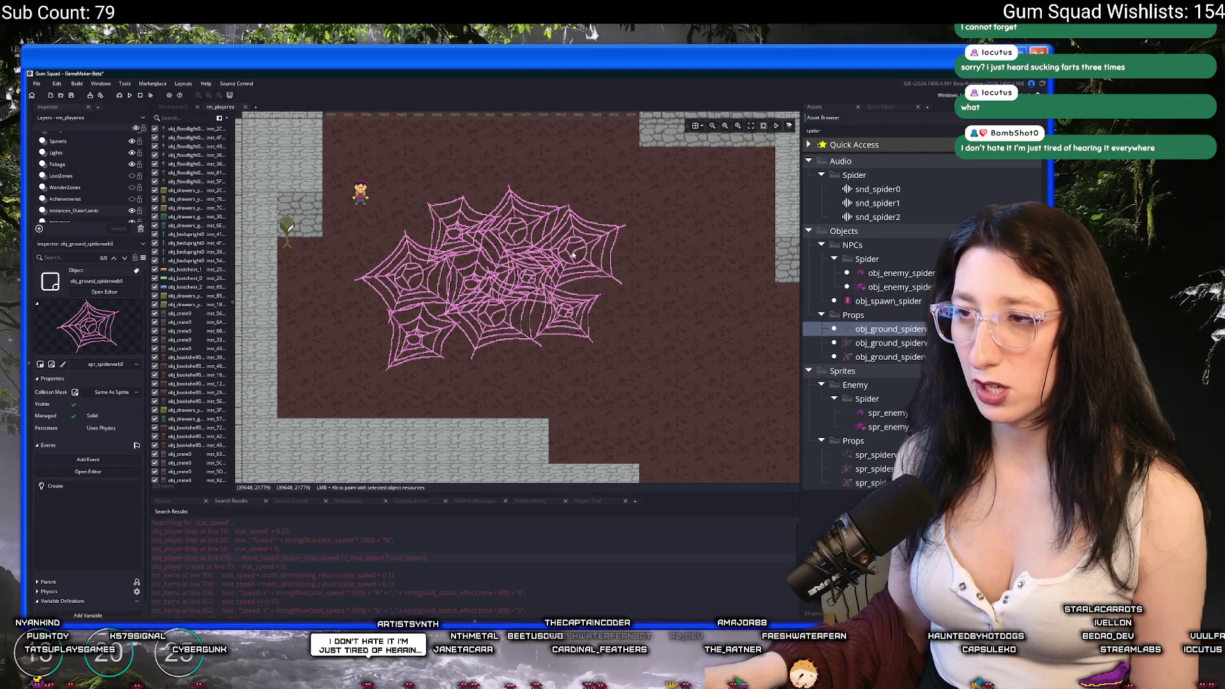
Add more obj_ground_spiderweb2 and obj_ground_spiderweb0 webs to the cluster.
click(891, 343)
drag(896, 350, 614, 309)
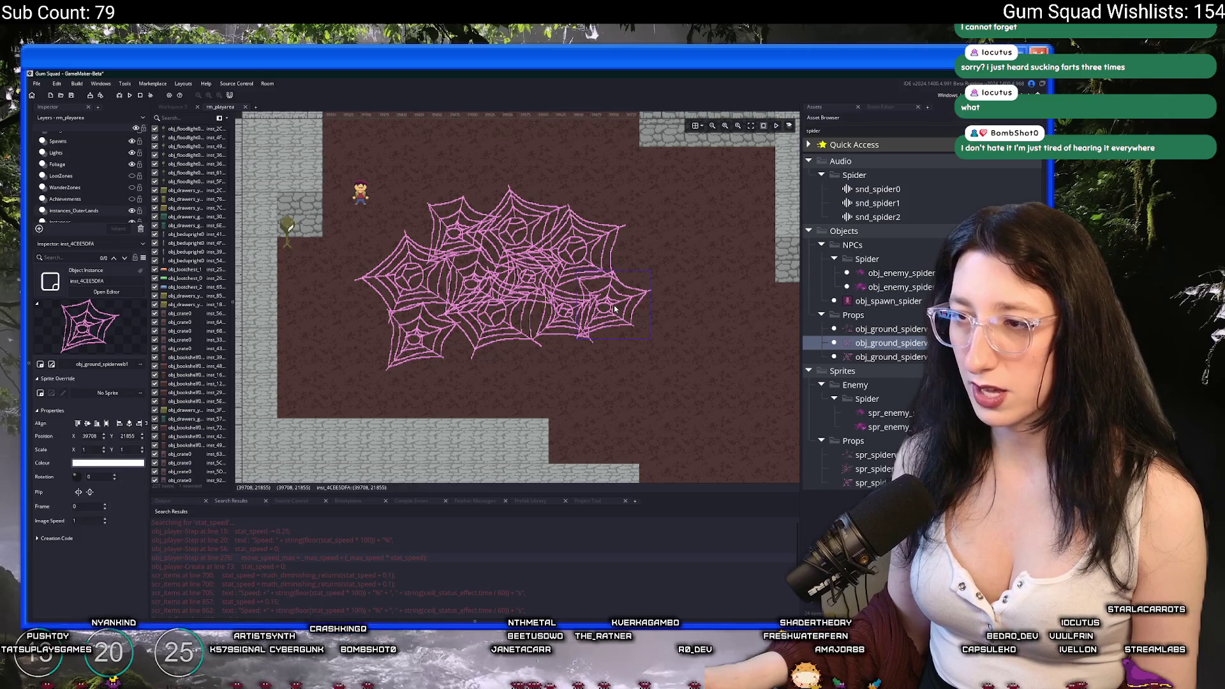
mouse_move(890, 357)
mouse_down()
mouse_move(520, 341)
mouse_move(484, 363)
mouse_move(886, 357)
mouse_up()
mouse_move(891, 328)
mouse_down()
mouse_move(510, 352)
mouse_move(593, 357)
mouse_up()
scroll(606, 361, down, 4)
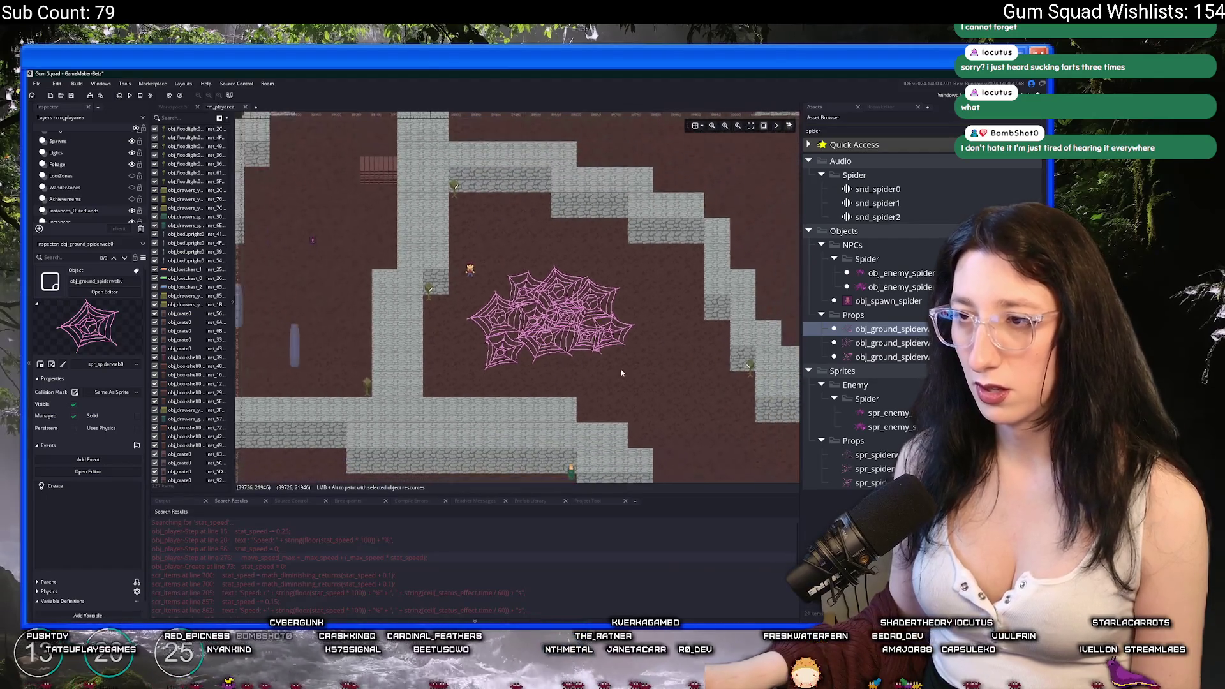
scroll(628, 369, up, 2)
scroll(627, 372, up, 2)
scroll(624, 377, down, 4)
scroll(618, 382, up, 2)
In another floor area, reposition the lone web and add two webs to start a new cluster.
mouse_move(616, 383)
mouse_down()
mouse_move(555, 277)
mouse_move(509, 244)
mouse_up()
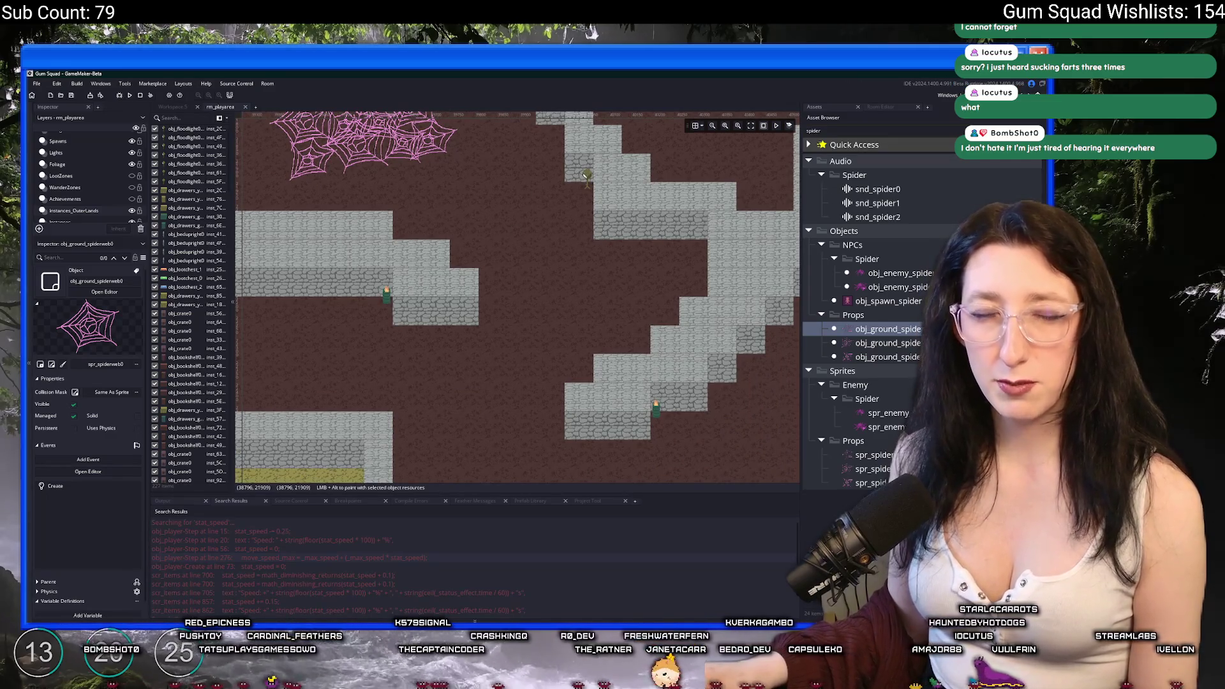
scroll(419, 286, down, 2)
scroll(506, 350, down, 2)
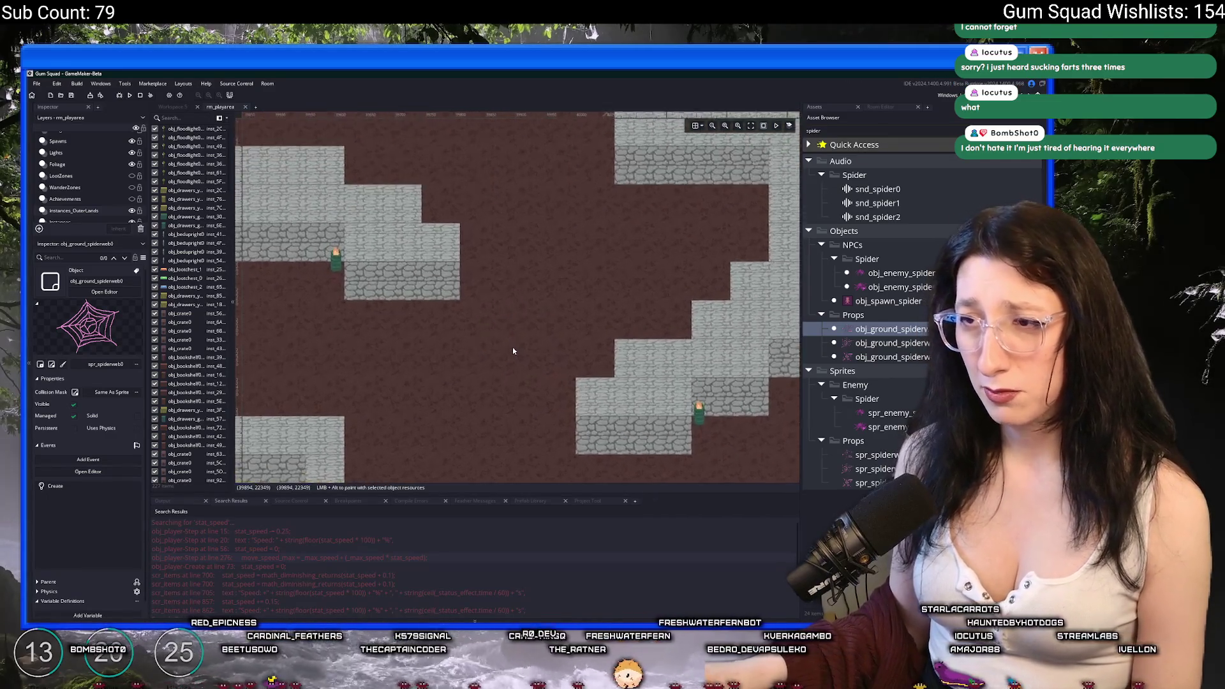
scroll(512, 347, up, 6)
drag(492, 315, 455, 299)
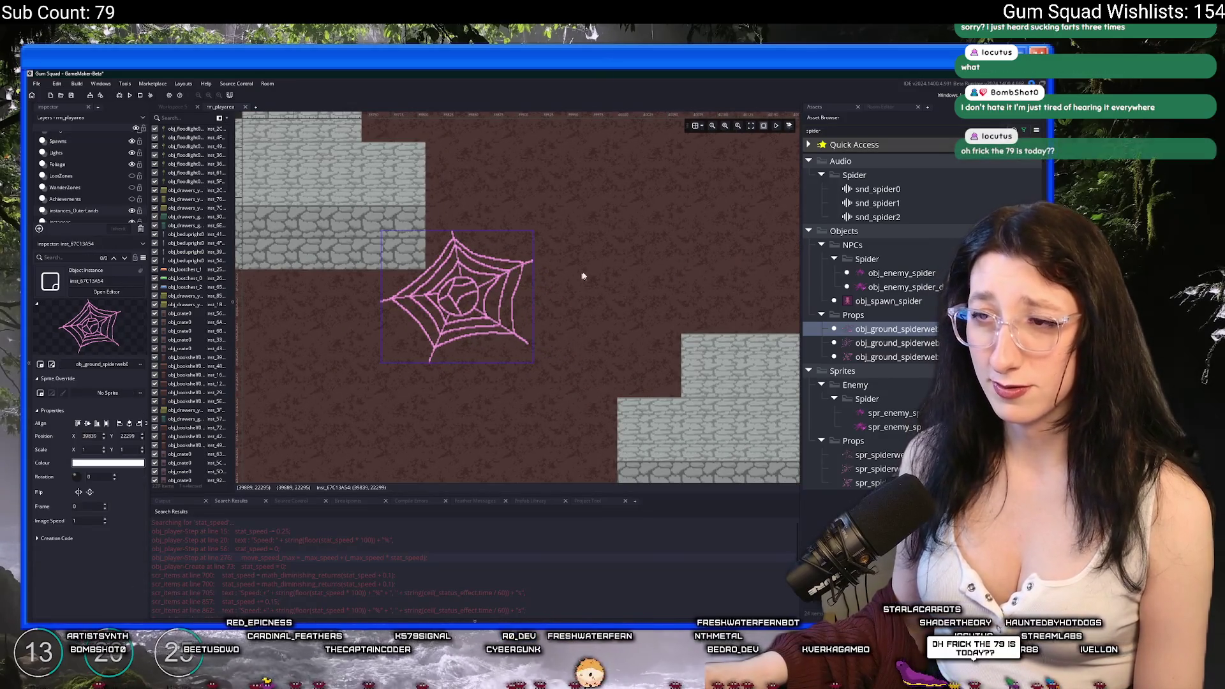
mouse_move(896, 343)
mouse_down()
mouse_move(552, 281)
mouse_move(542, 287)
mouse_move(555, 305)
mouse_up()
drag(897, 356, 493, 358)
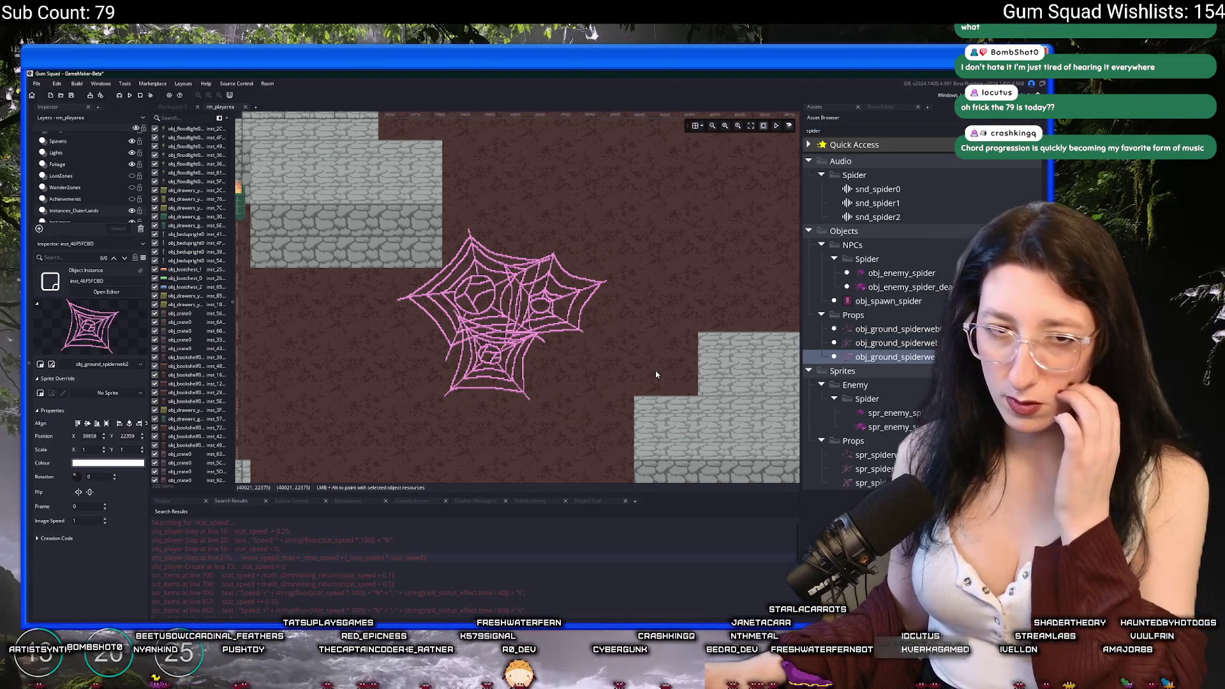
Grow the new cluster with four more ground spider webs, including a third-variant one.
drag(653, 373, 560, 349)
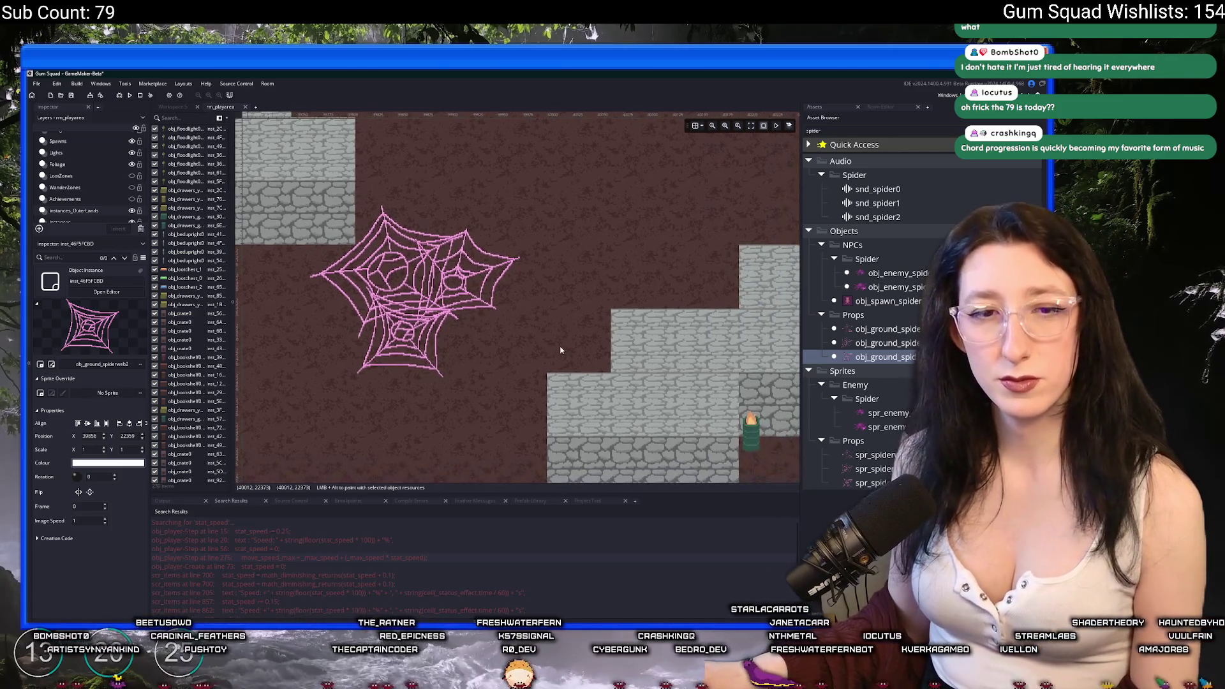
drag(892, 328, 508, 325)
drag(887, 344, 450, 391)
drag(886, 357, 508, 384)
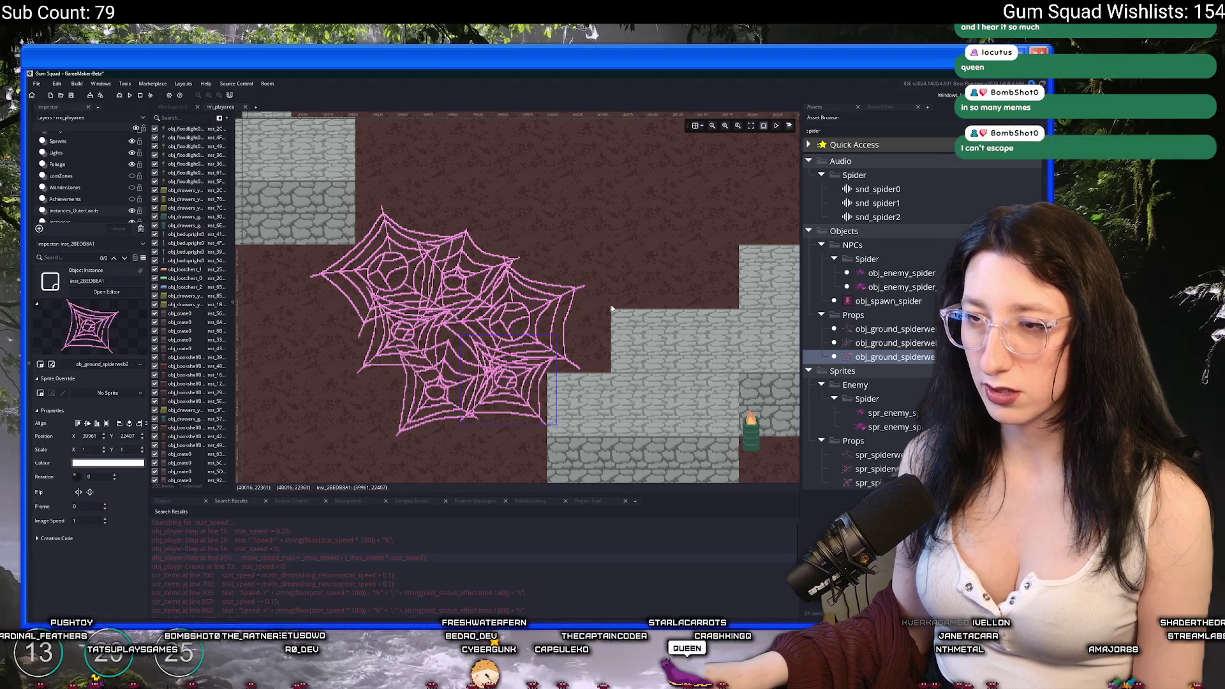
scroll(606, 316, down, 3)
mouse_move(887, 342)
mouse_down()
mouse_move(577, 306)
mouse_move(593, 311)
mouse_move(599, 246)
mouse_up()
scroll(554, 267, up, 5)
drag(530, 222, 549, 231)
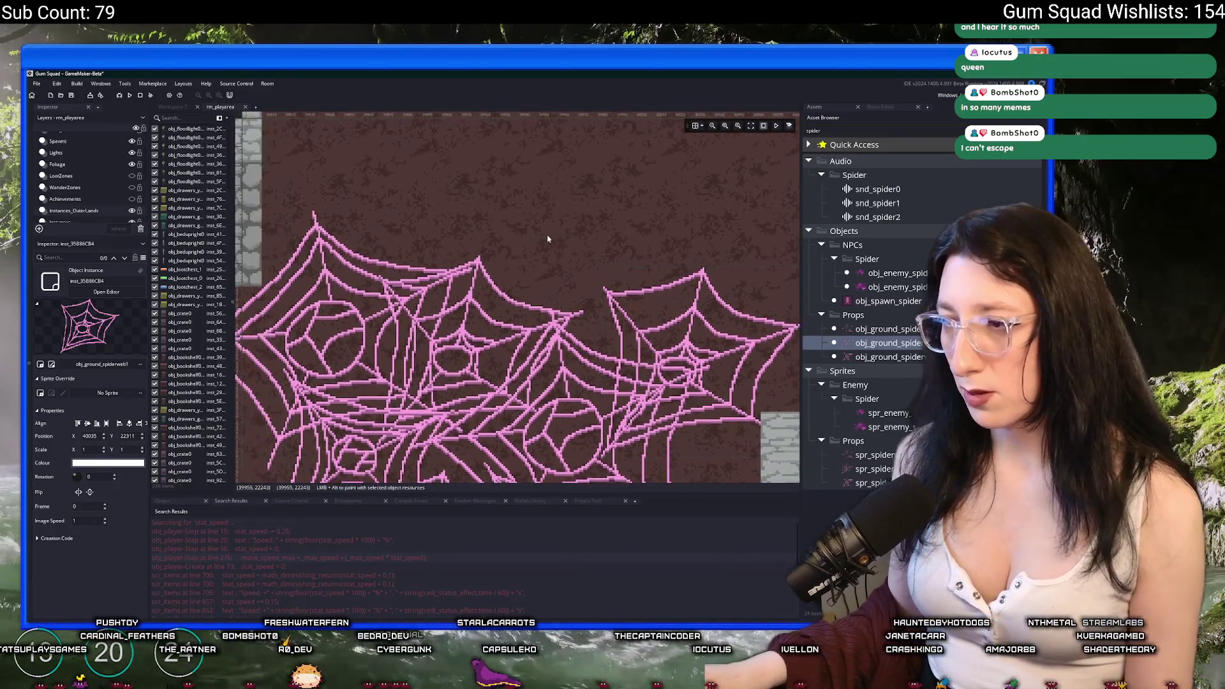
On the Instances layer, select the obj_player instance in the room.
scroll(549, 236, down, 3)
scroll(518, 244, down, 3)
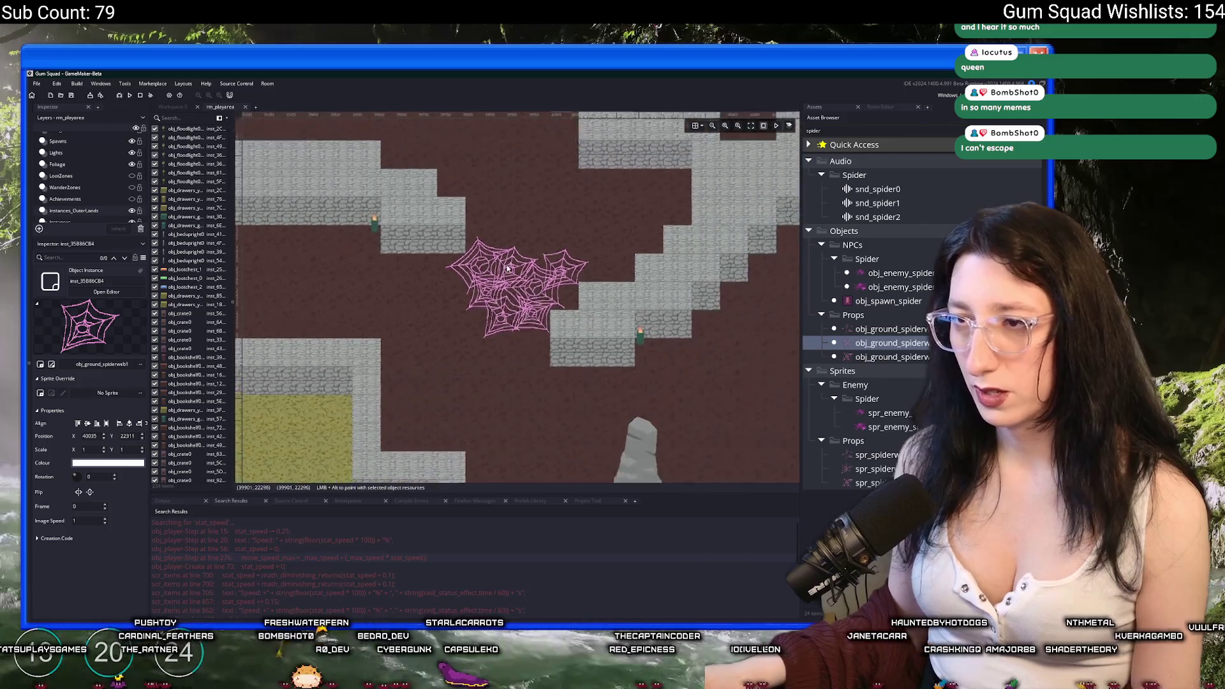
scroll(421, 238, up, 2)
scroll(107, 189, down, 1)
click(63, 206)
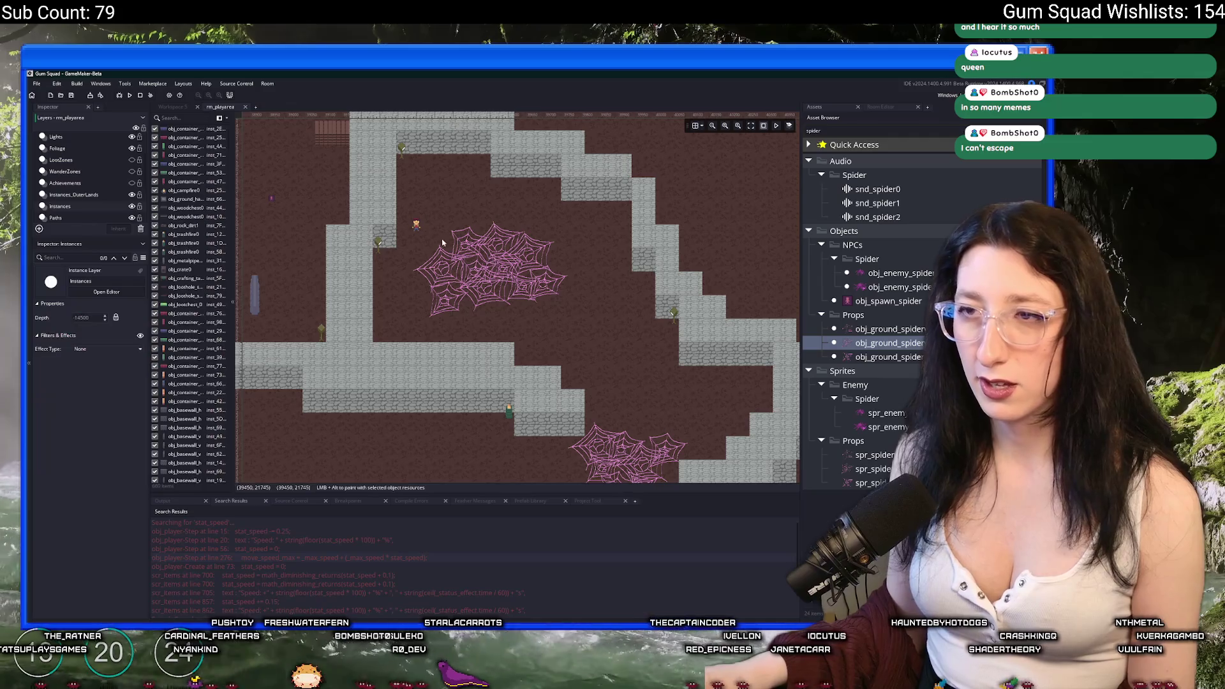
click(414, 224)
click(570, 341)
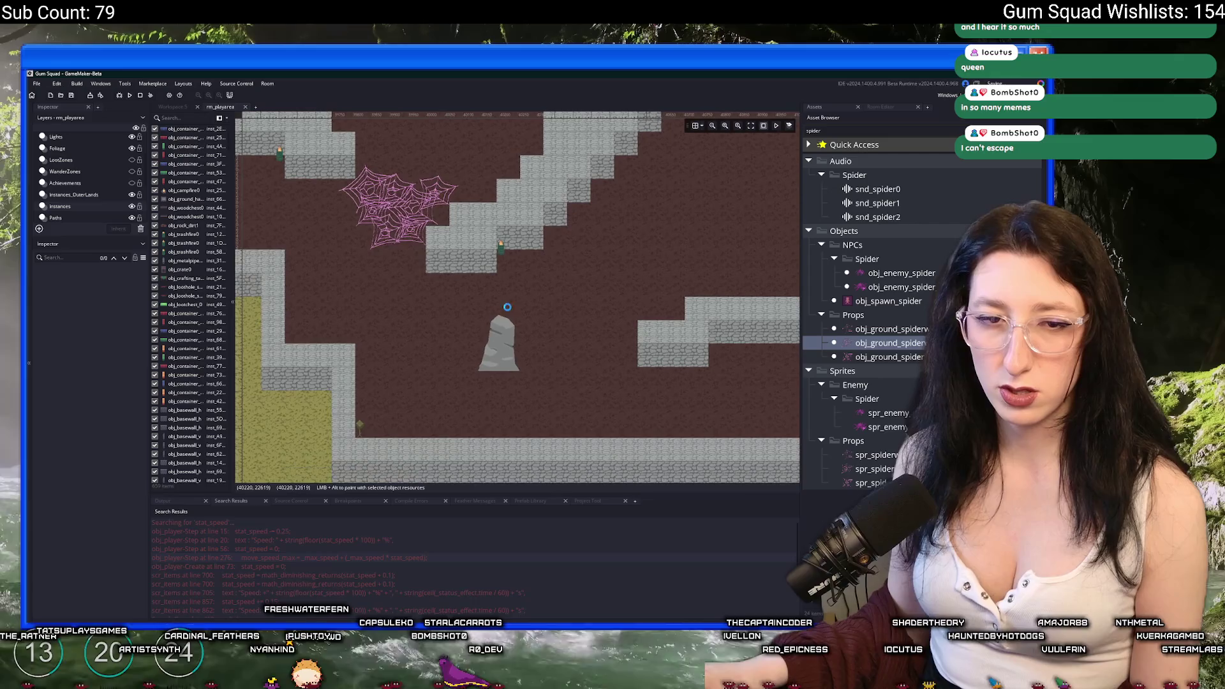
scroll(441, 322, up, 5)
click(440, 322)
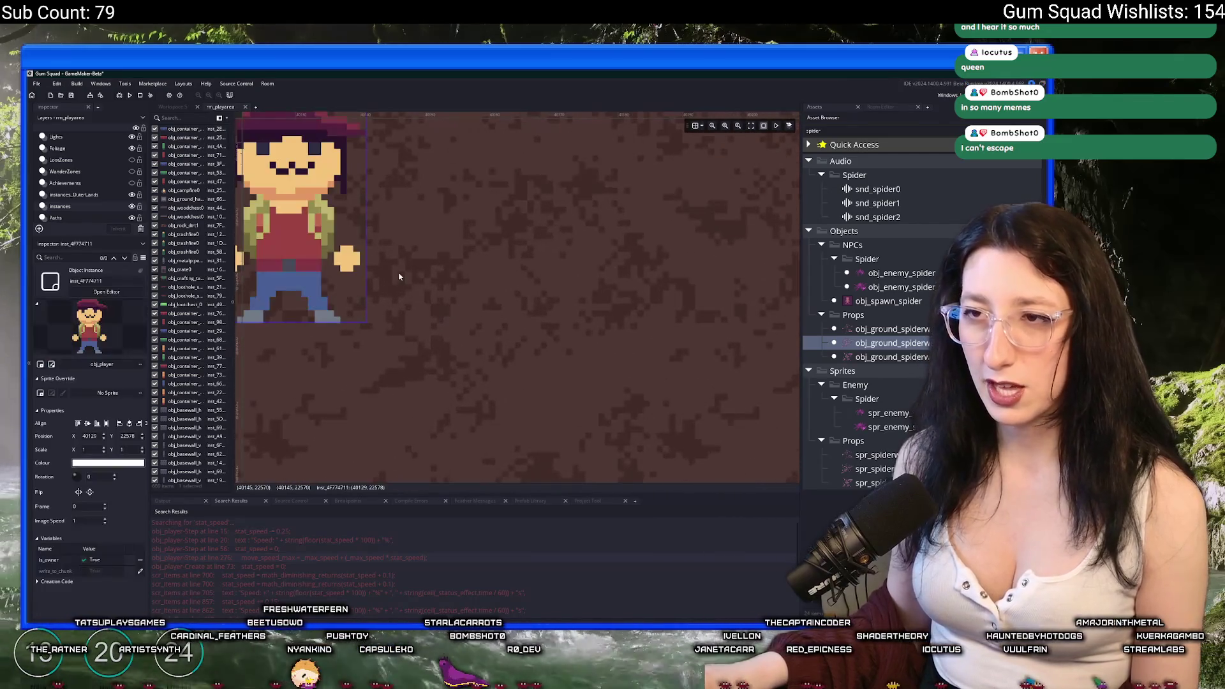
Nudge the player instance a few pixels to the left.
scroll(633, 363, down, 3)
scroll(625, 354, down, 3)
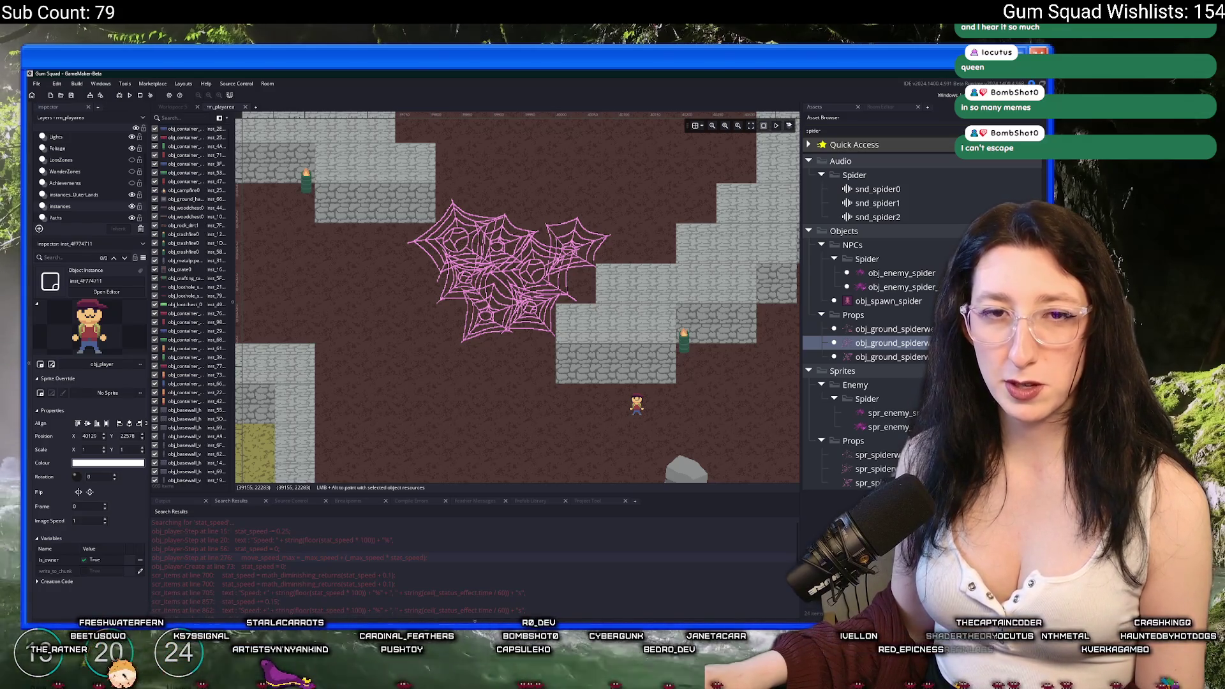
drag(636, 396, 621, 398)
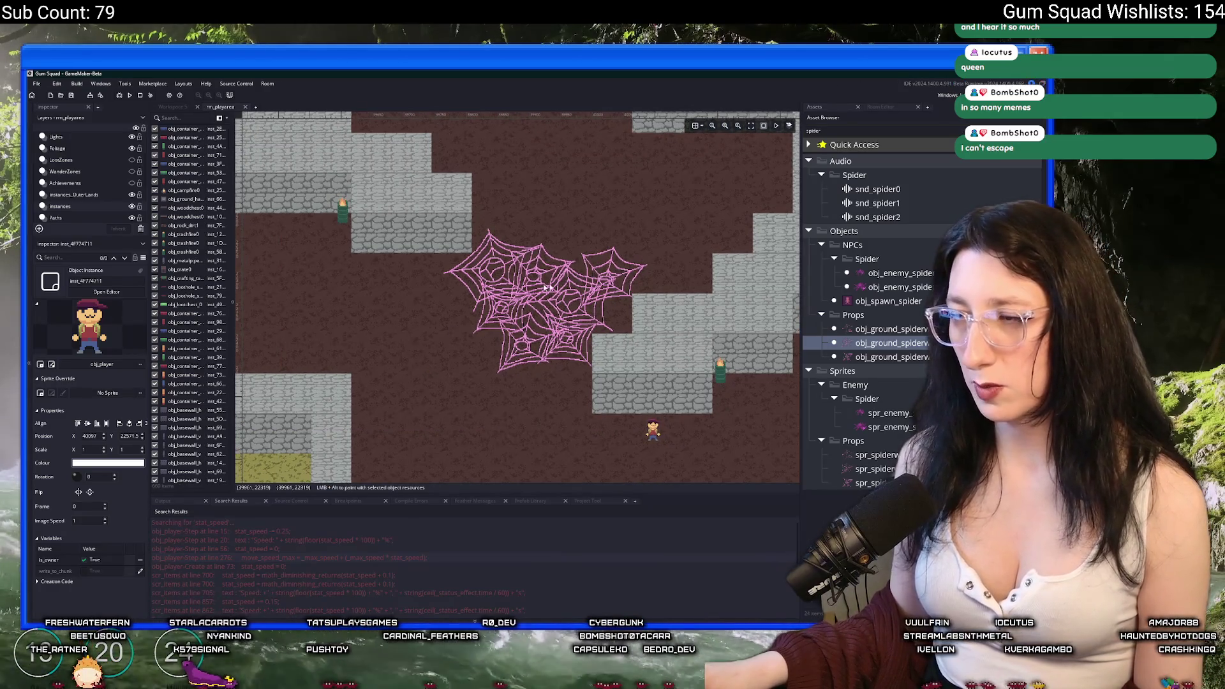
click(887, 302)
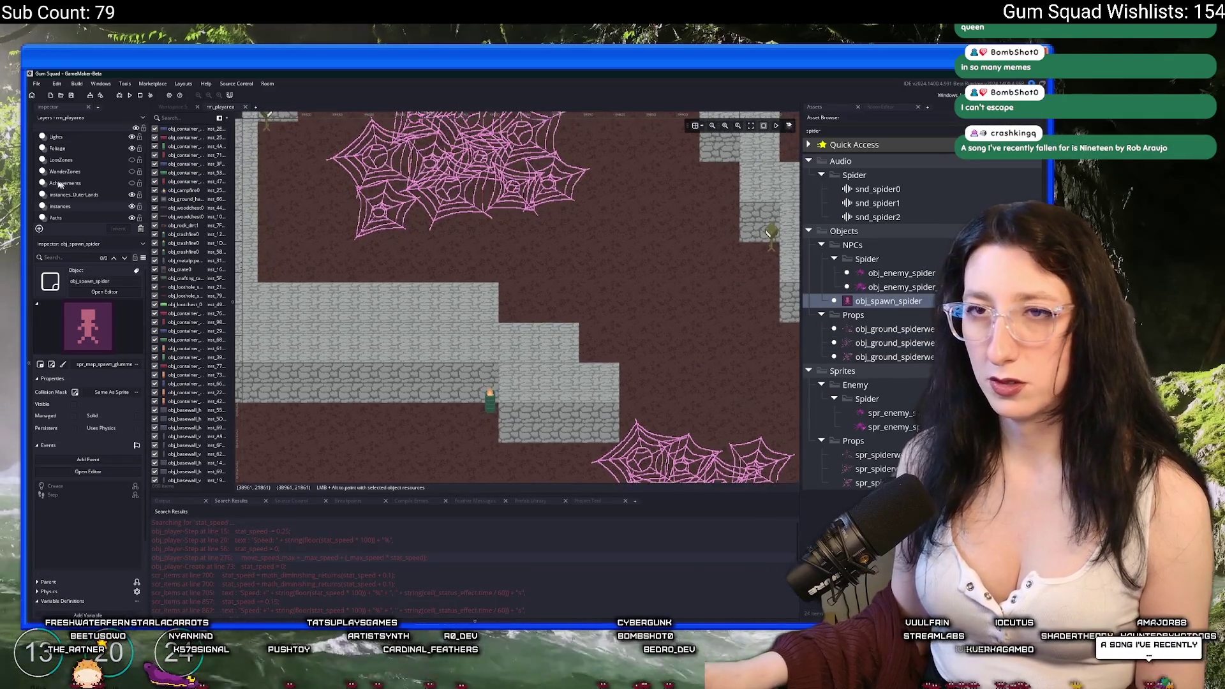
Select the Spawns layer and inspect a spider spawn point in the room.
scroll(72, 176, up, 2)
click(79, 179)
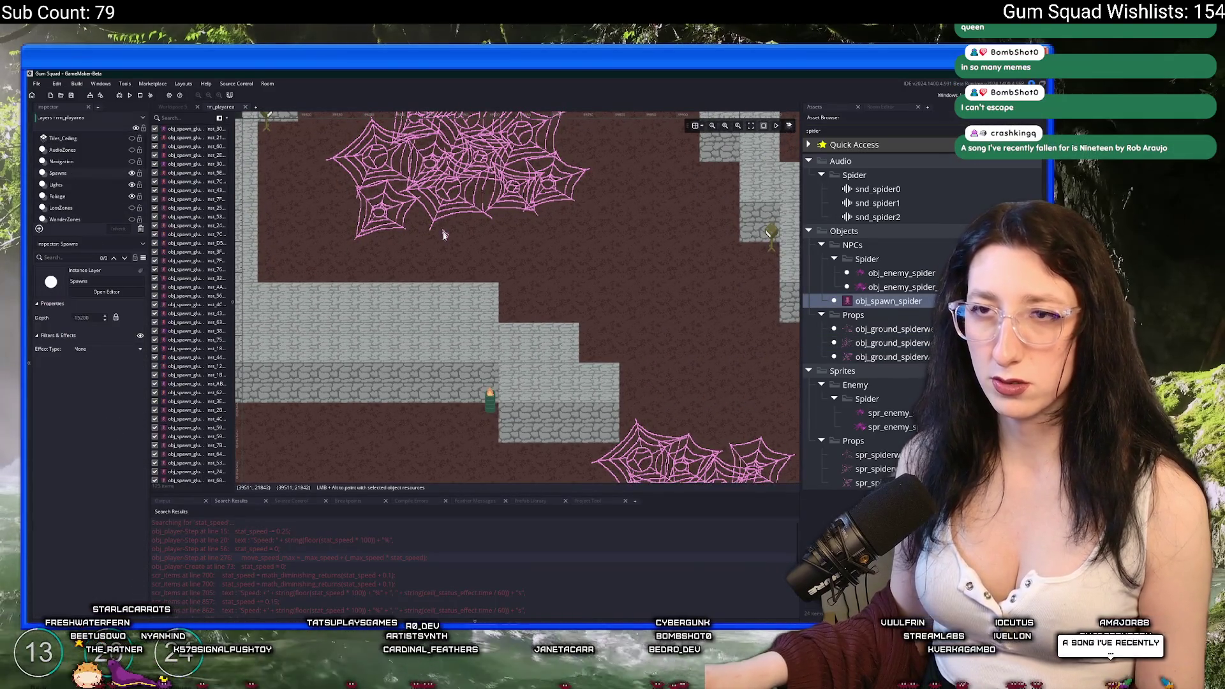
click(502, 206)
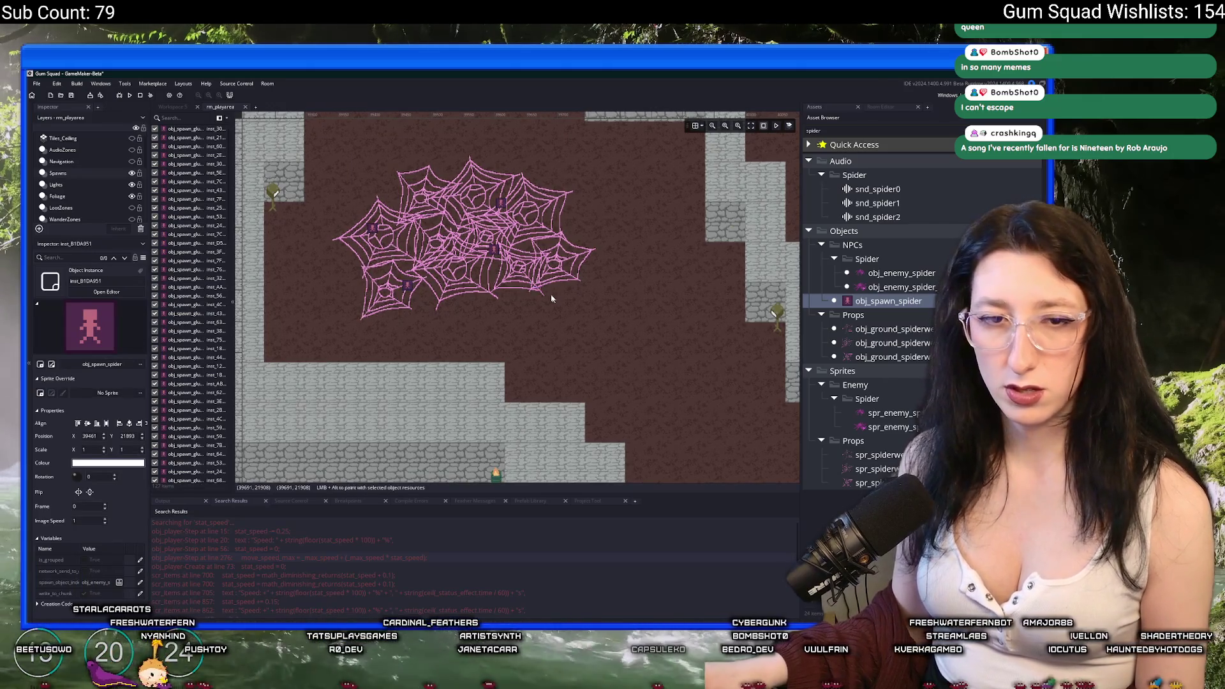
scroll(552, 298, down, 1)
scroll(494, 150, up, 2)
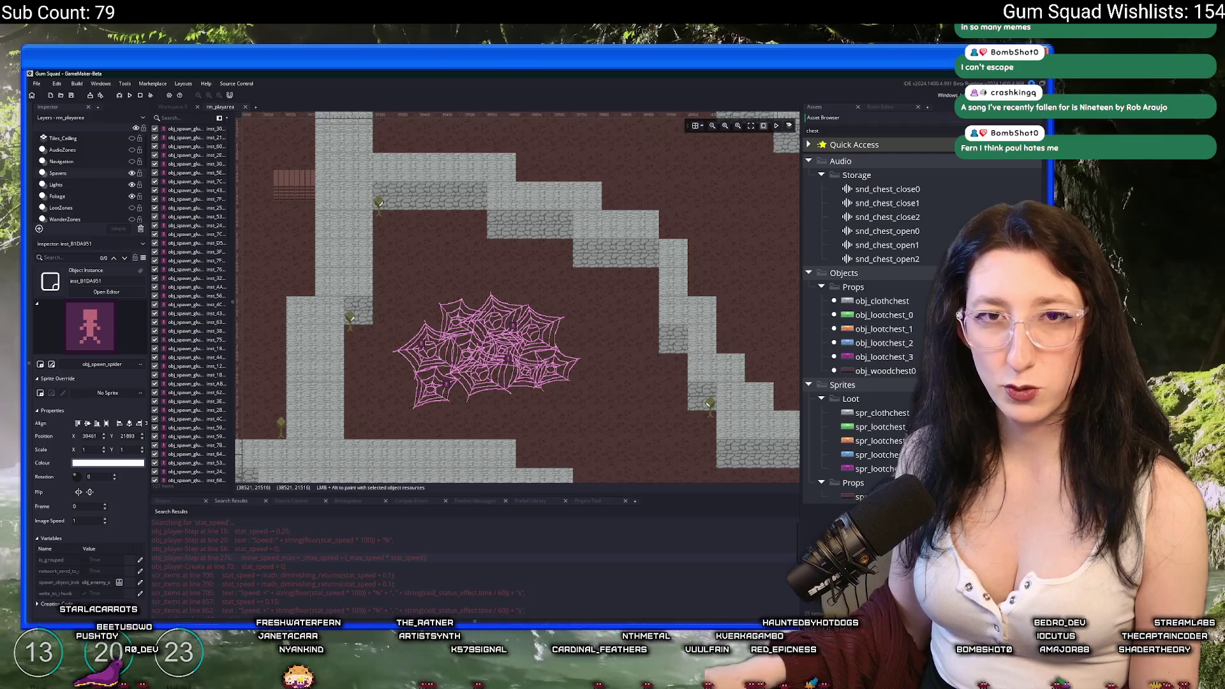
Place a blue obj_lootchest_2 chest by the wall on the Instances_OuterLands layer.
click(880, 347)
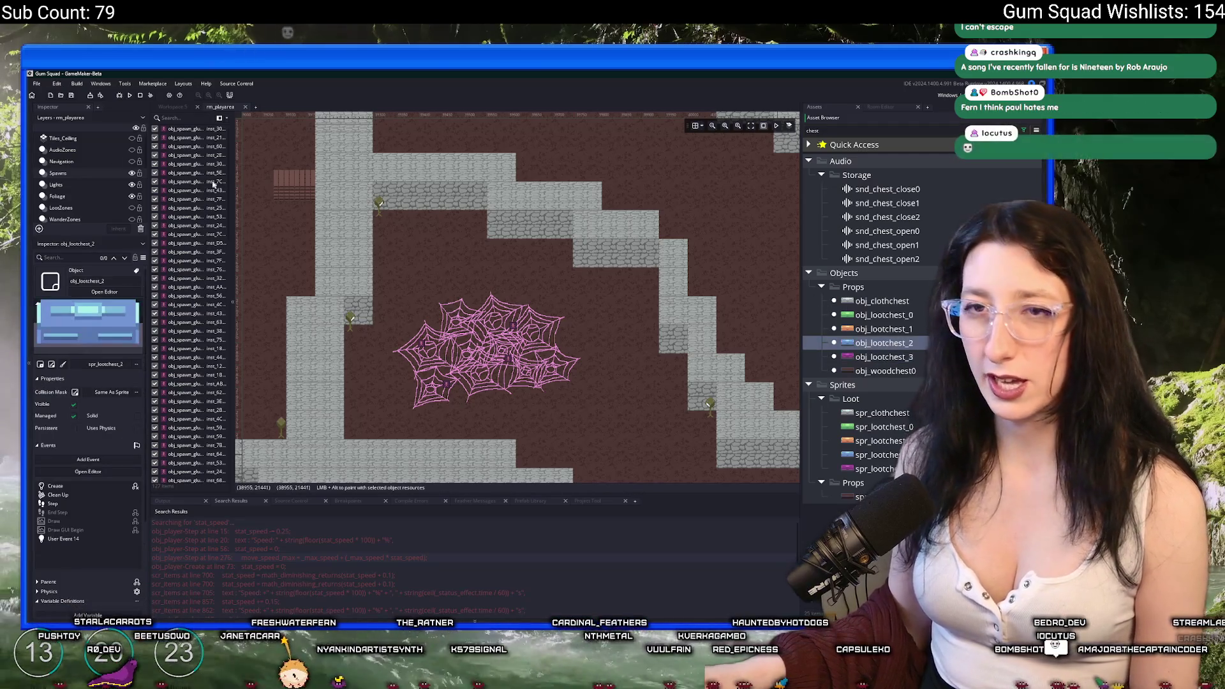
scroll(93, 209, down, 2)
click(73, 195)
scroll(438, 254, up, 2)
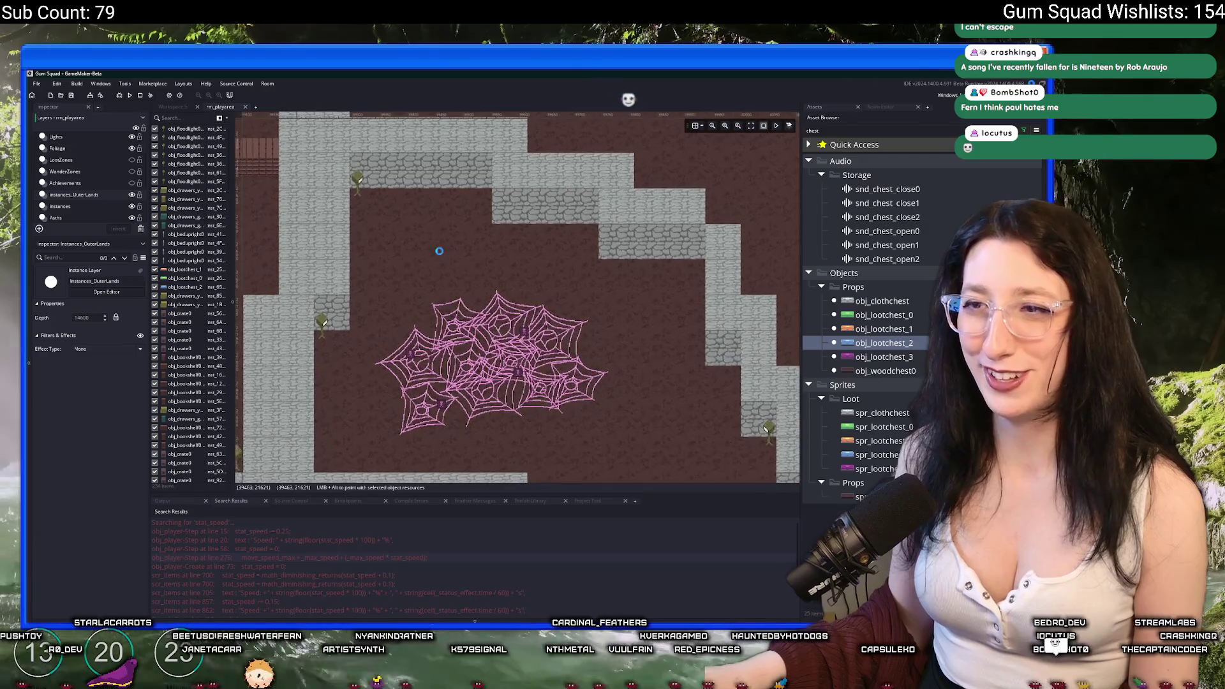
scroll(390, 237, up, 2)
alt+click(416, 244)
drag(416, 243, 399, 250)
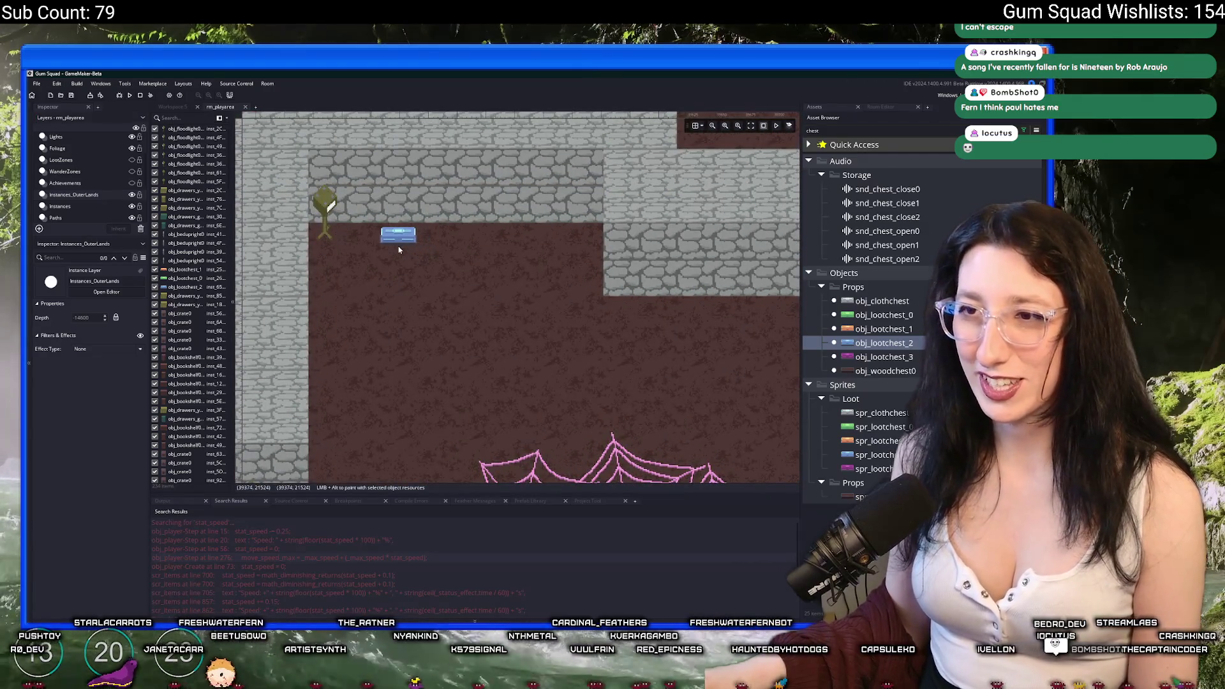
Inspect obj_lootchest_3's Create event loot code, then close the editor.
click(893, 359)
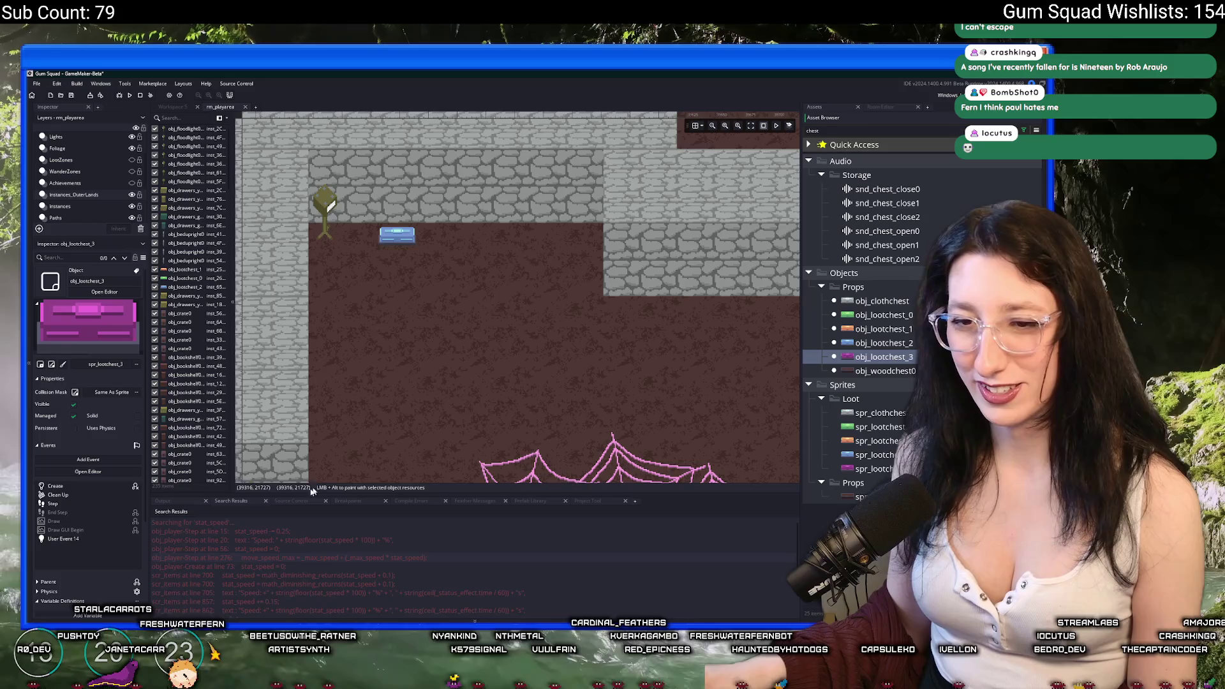
scroll(117, 597, down, 2)
scroll(94, 581, down, 3)
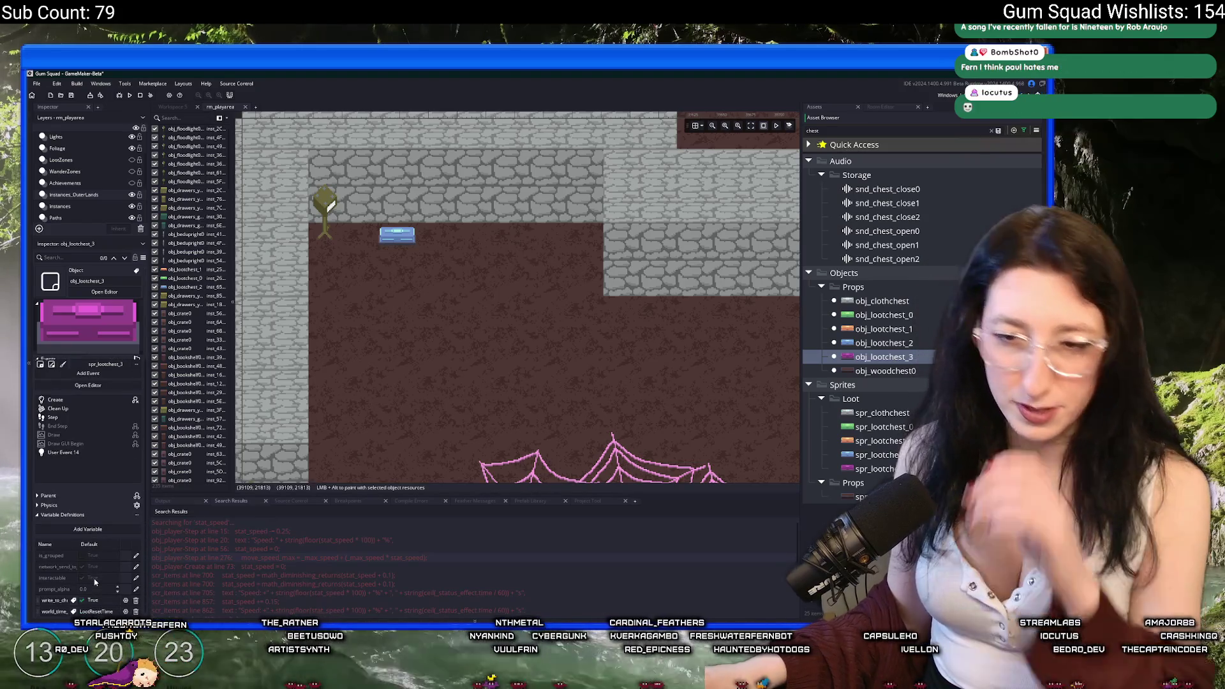
double_click(892, 358)
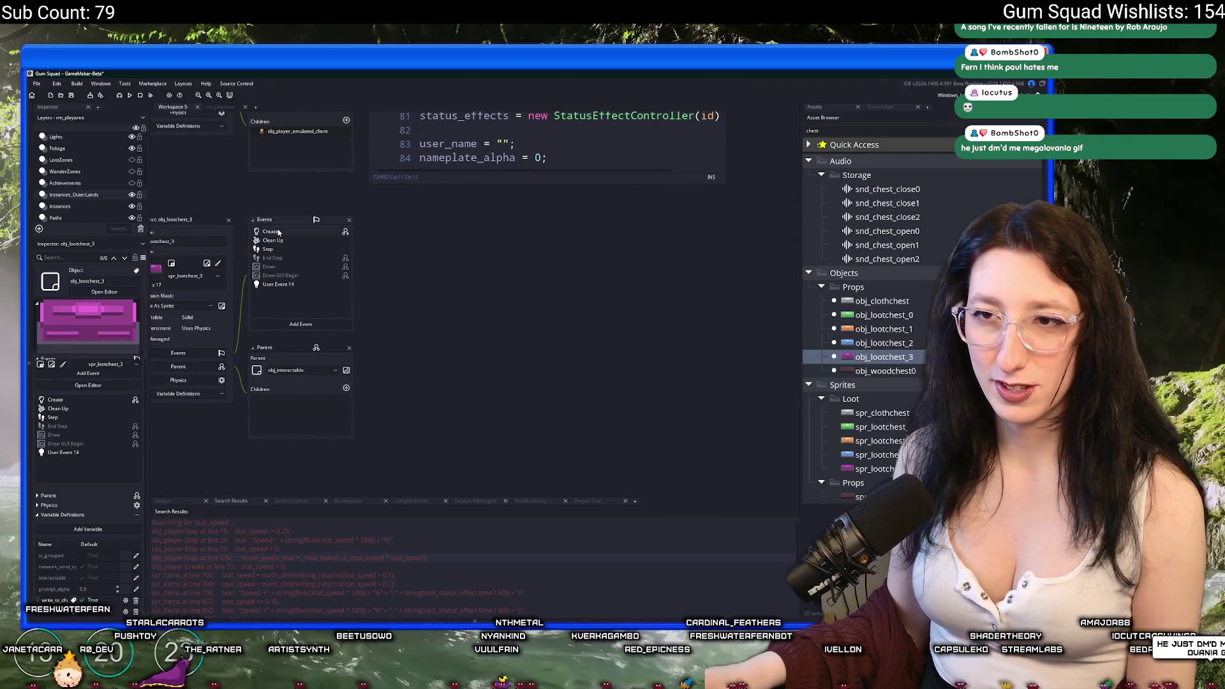
click(279, 233)
scroll(637, 314, down, 9)
click(701, 294)
key(End)
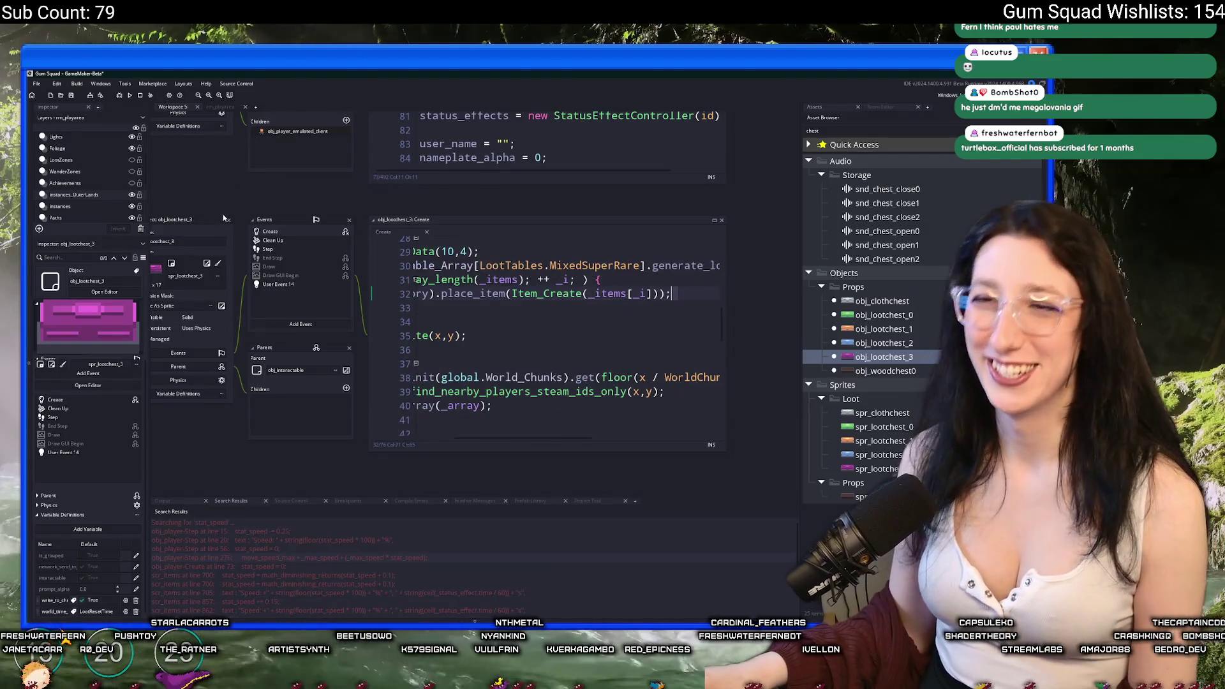
click(228, 219)
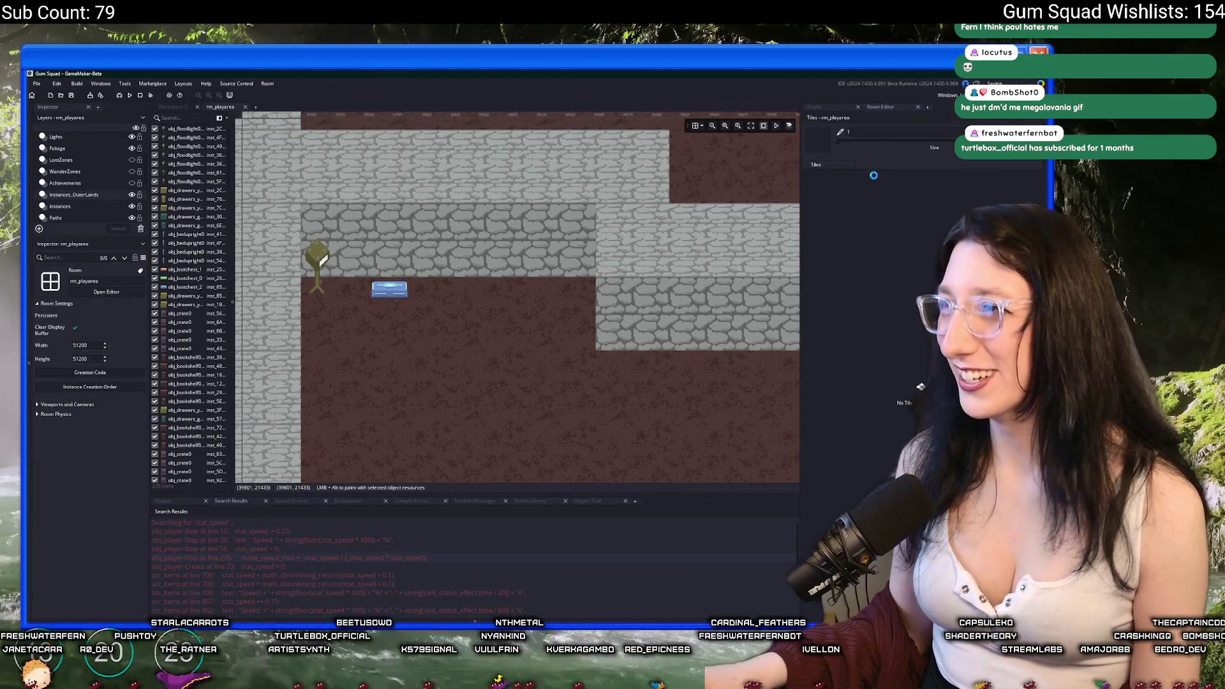
Place an orange obj_lootchest_1 chest just right of the blue chest in rm_playarea.
click(910, 329)
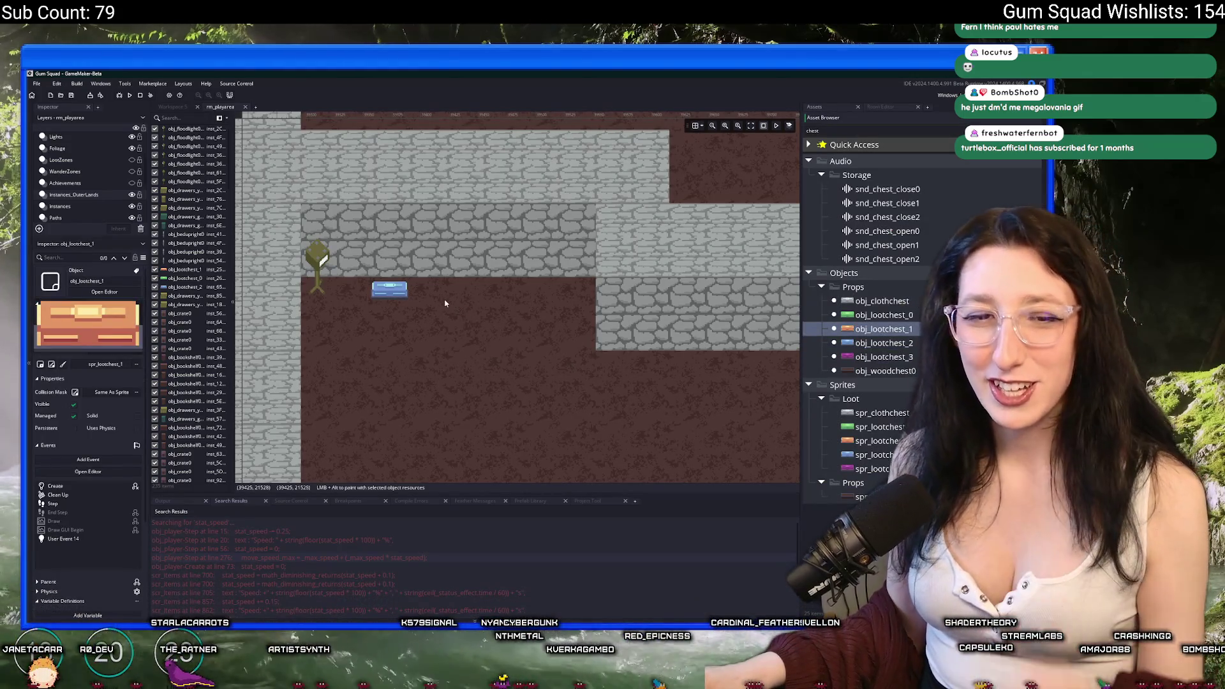
scroll(446, 308, up, 4)
drag(456, 304, 482, 305)
scroll(492, 385, down, 5)
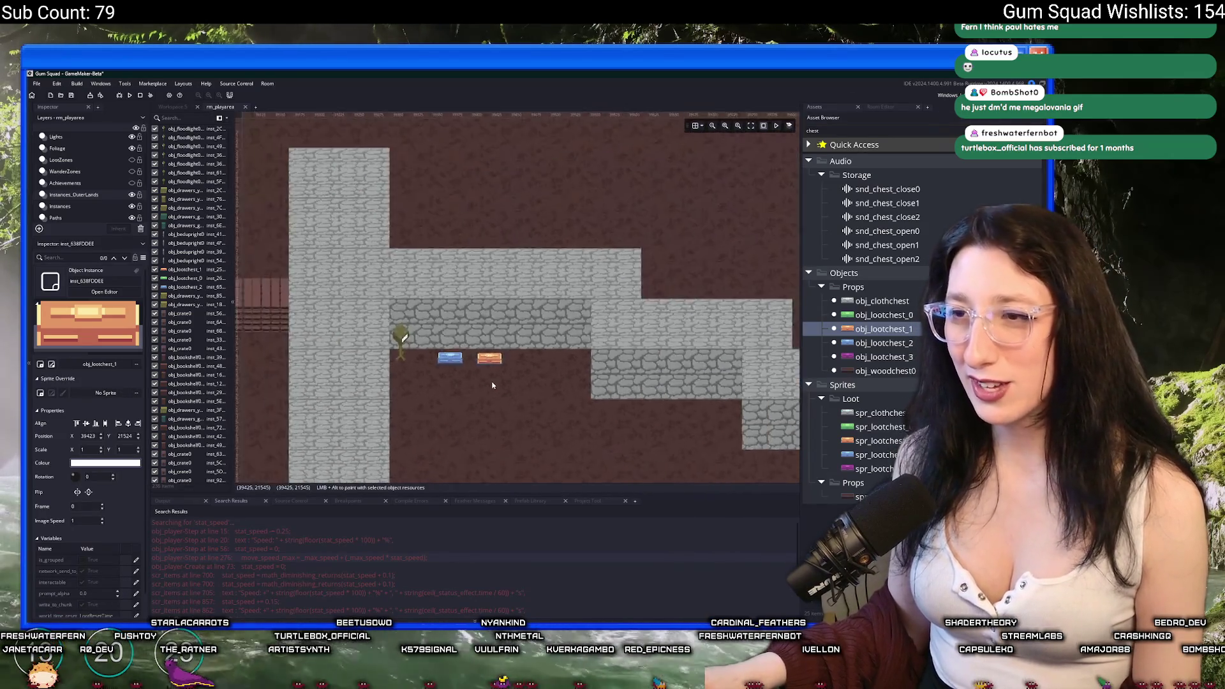
Place a green obj_lootchest_0 chest farther away in another area of the room.
click(884, 314)
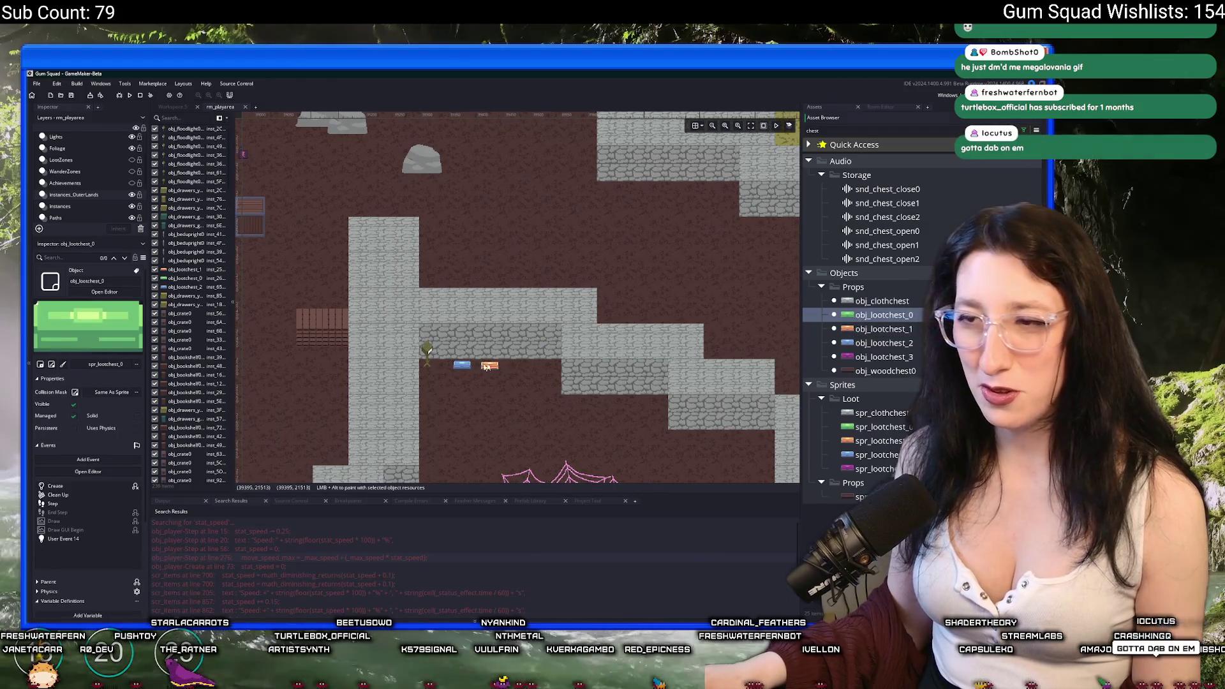
scroll(527, 350, down, 4)
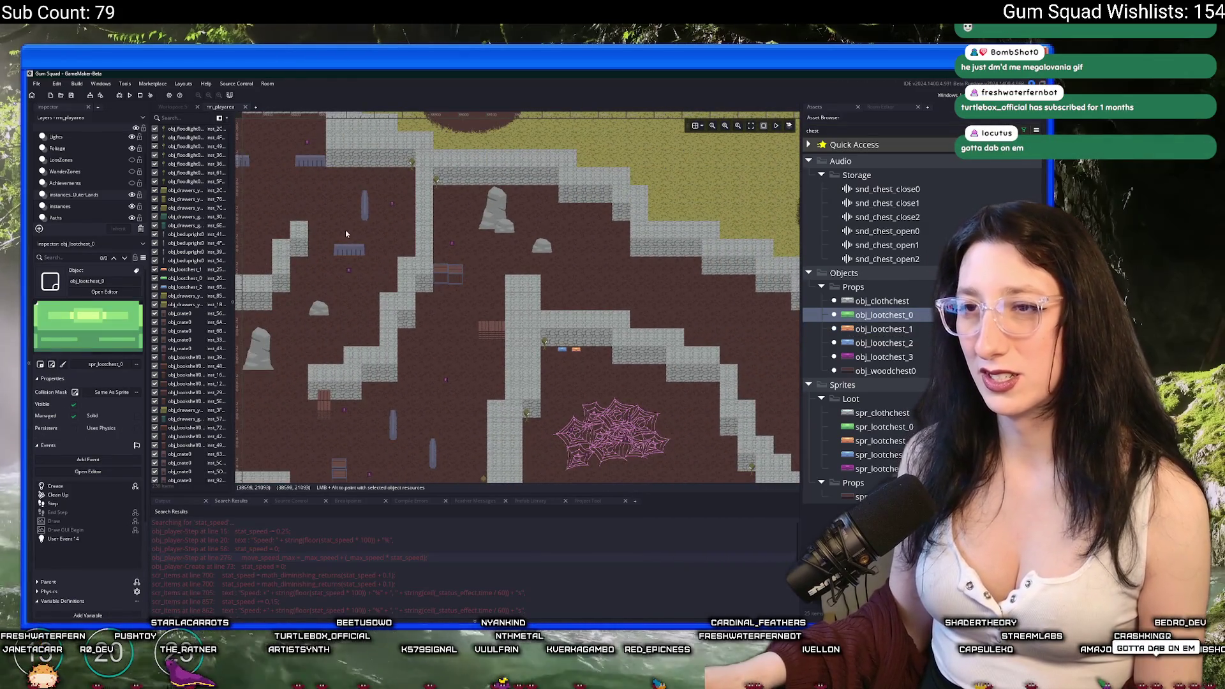
scroll(357, 229, up, 8)
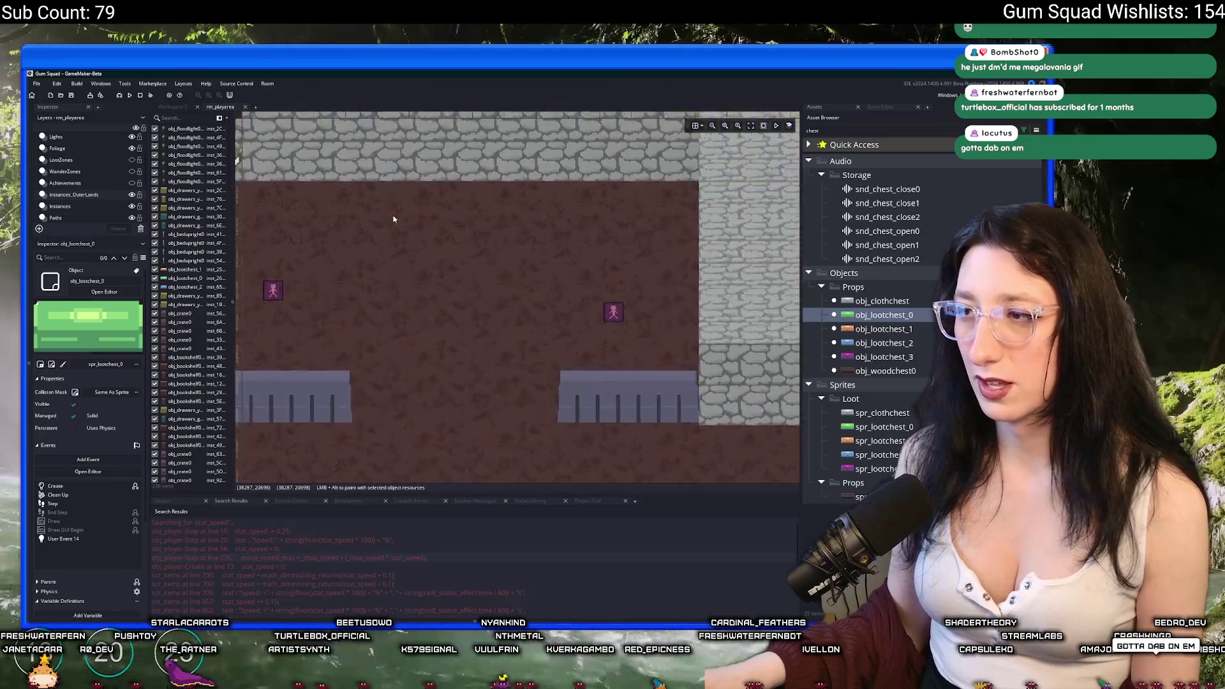
scroll(393, 219, down, 5)
alt+click(351, 303)
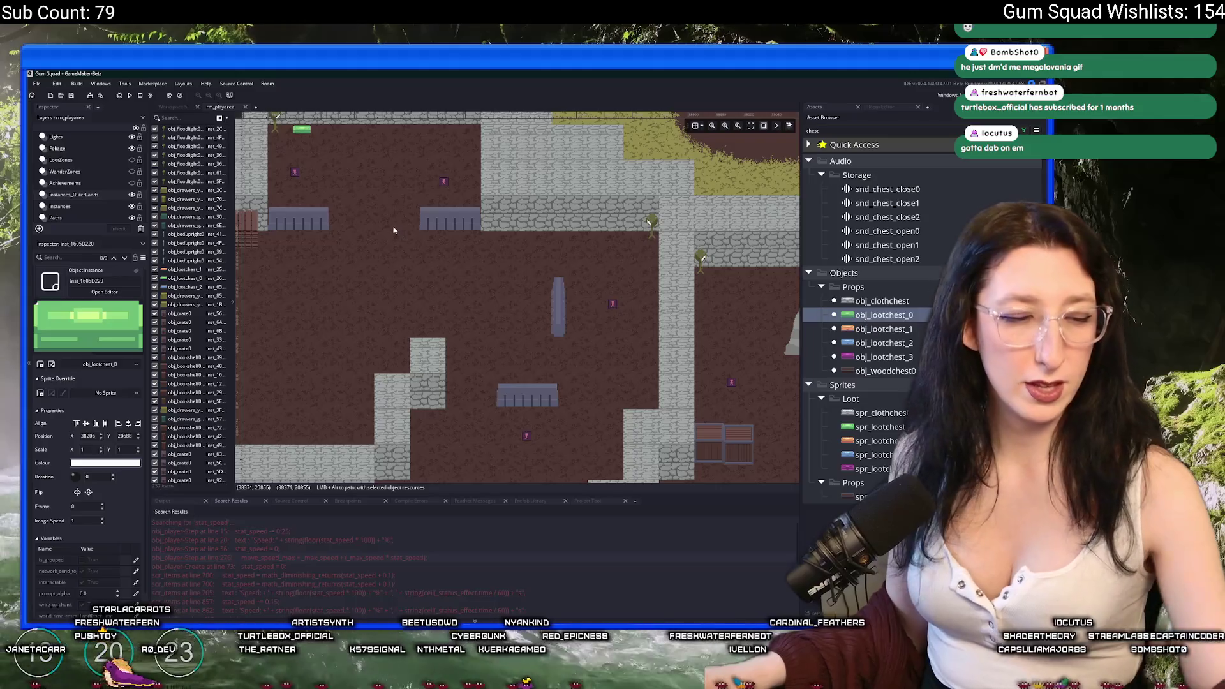
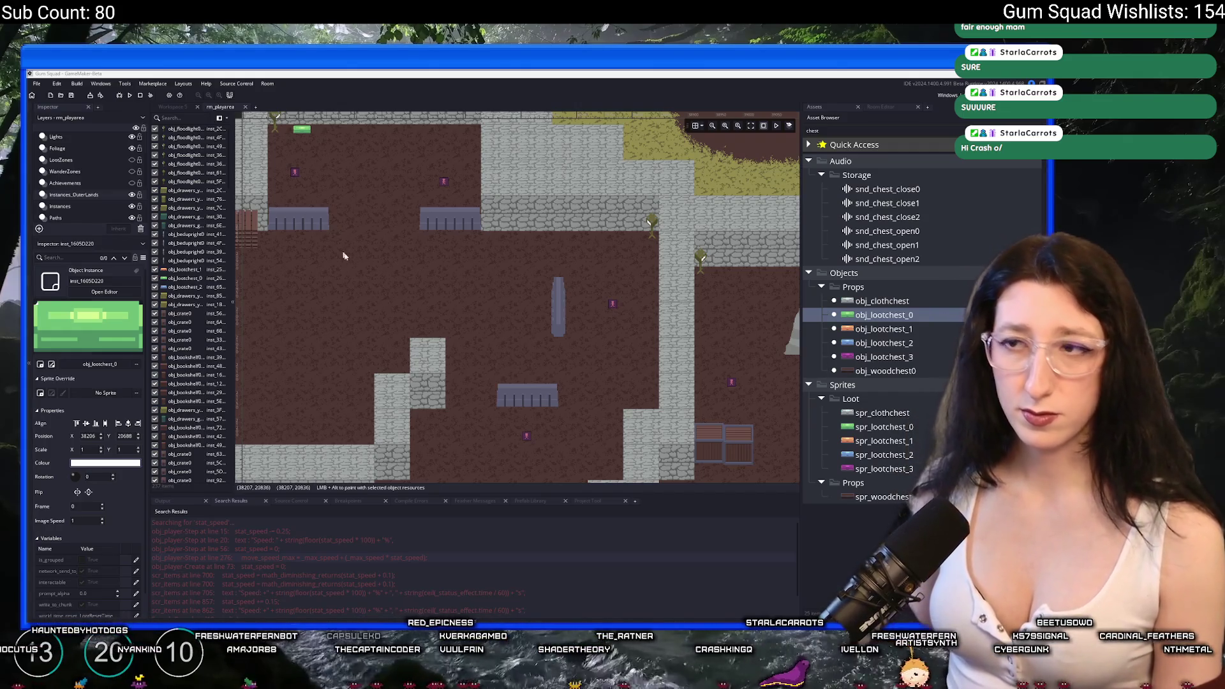
Look around the rm_playarea room, then filter the Asset Browser with the search 'pal'.
scroll(343, 255, down, 3)
scroll(514, 226, up, 2)
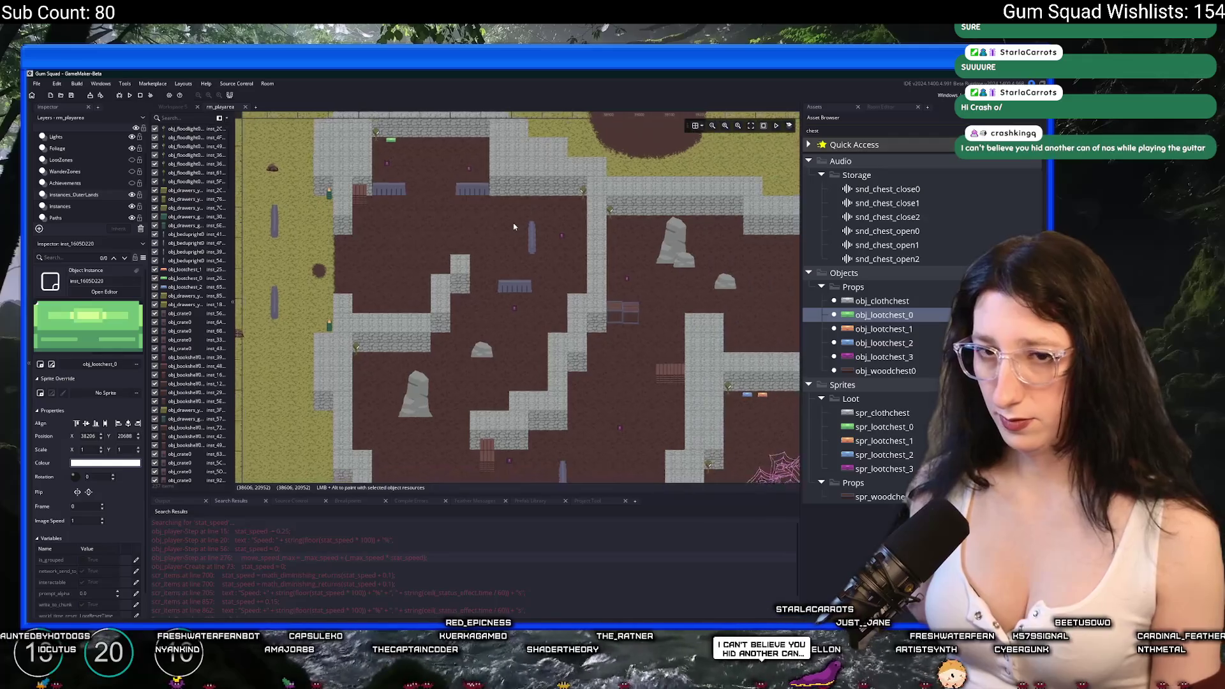
scroll(514, 227, down, 1)
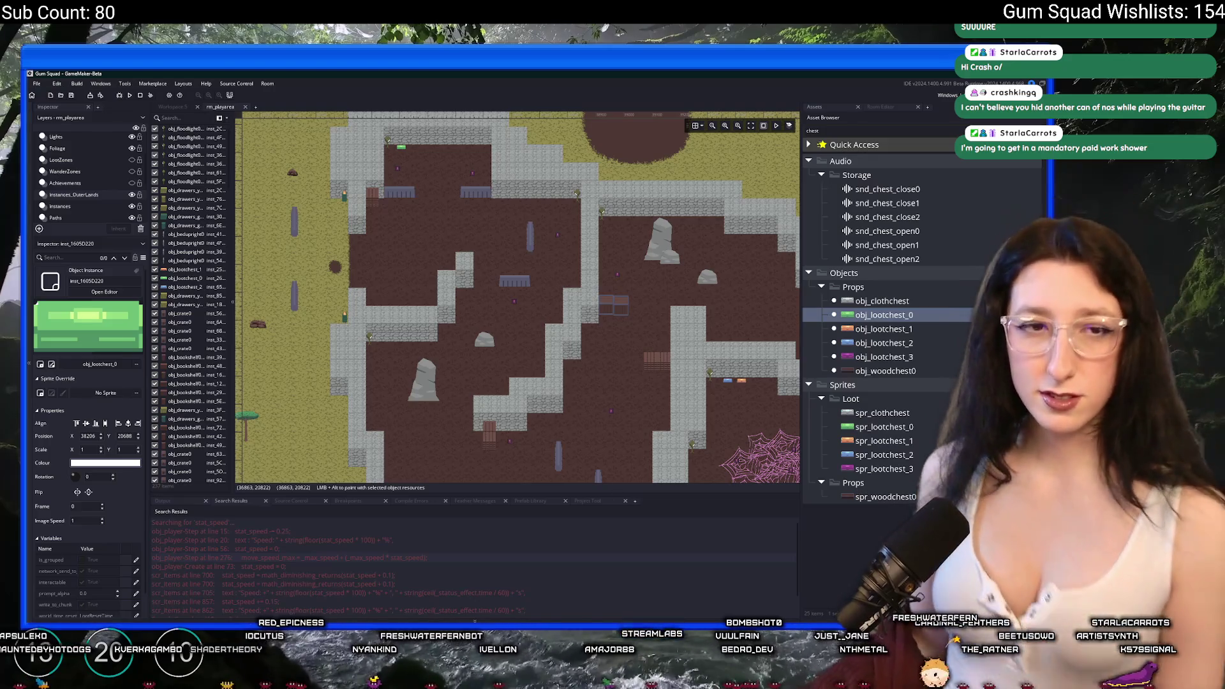
scroll(517, 224, down, 5)
scroll(518, 224, right, 8)
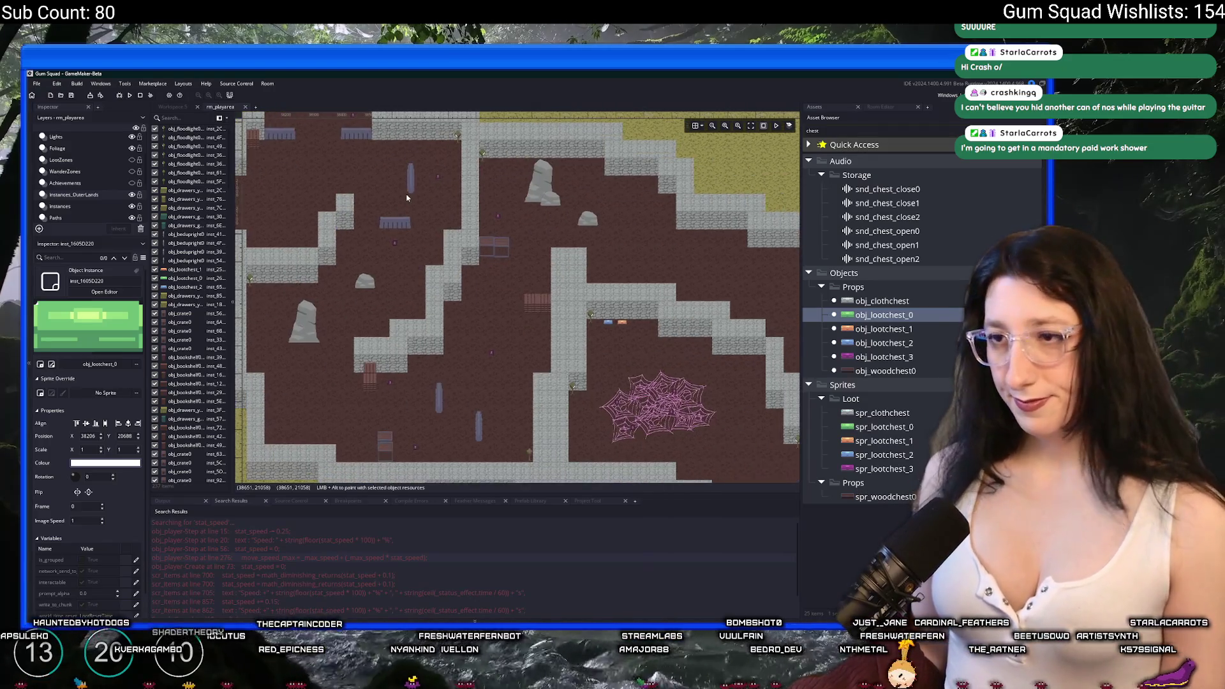
scroll(365, 215, down, 1)
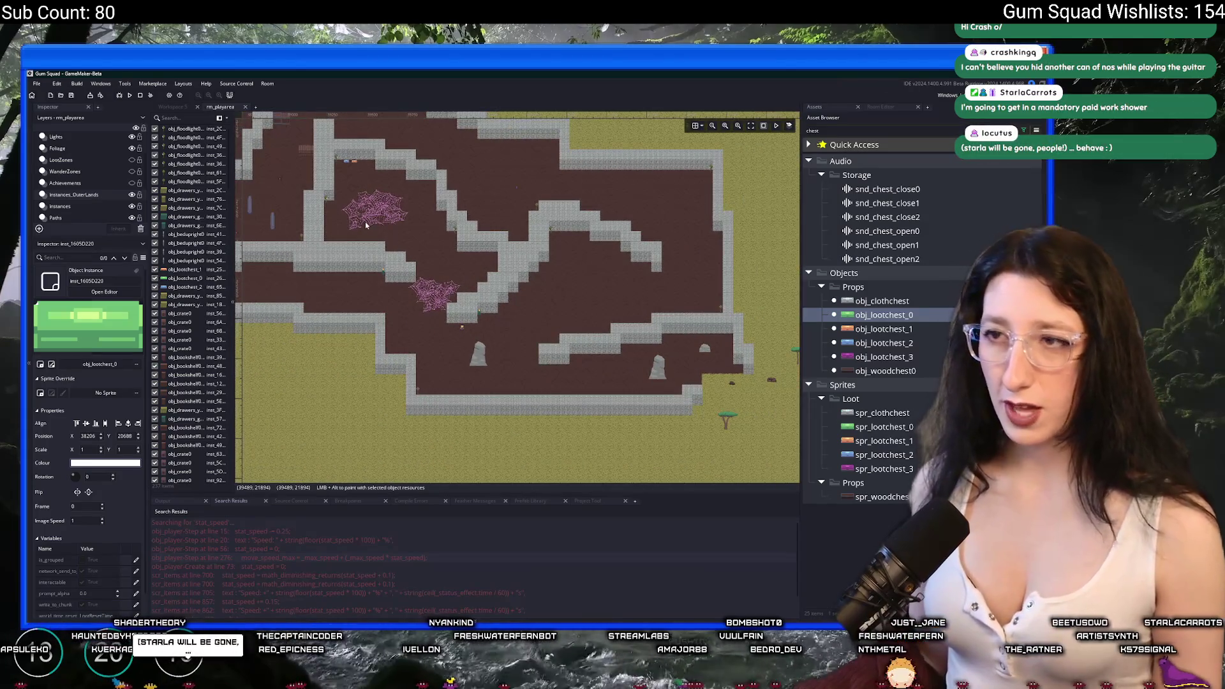
scroll(550, 114, up, 1)
scroll(550, 113, left, 3)
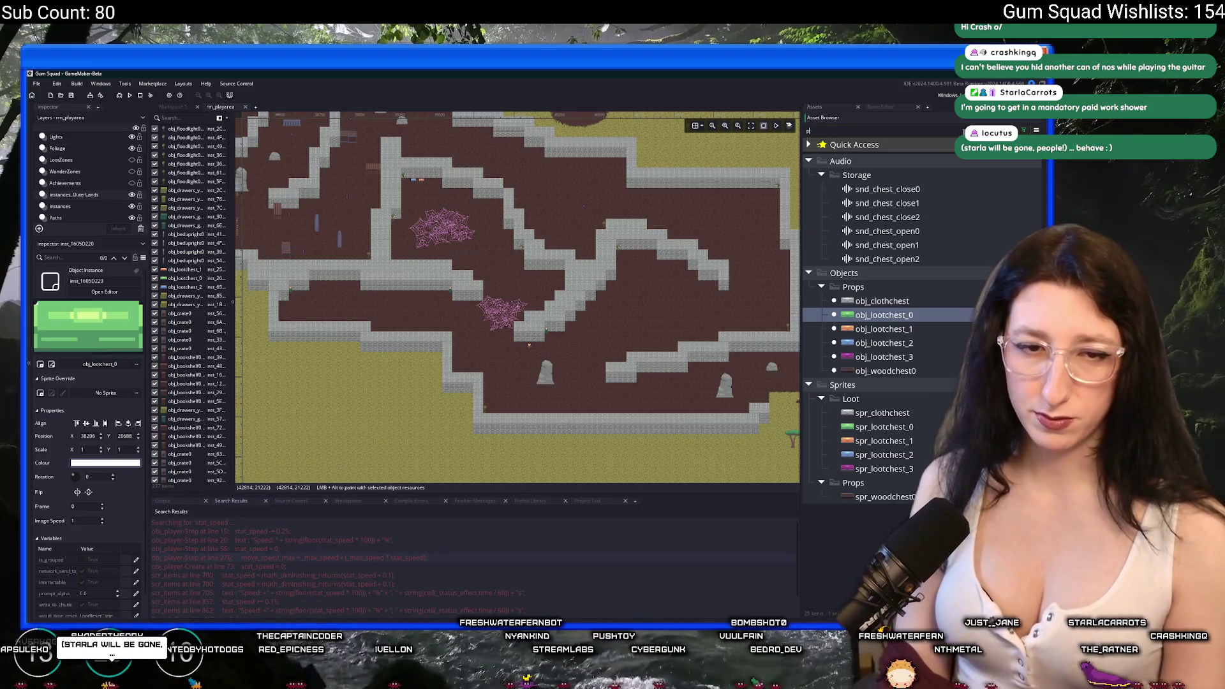
text(al)
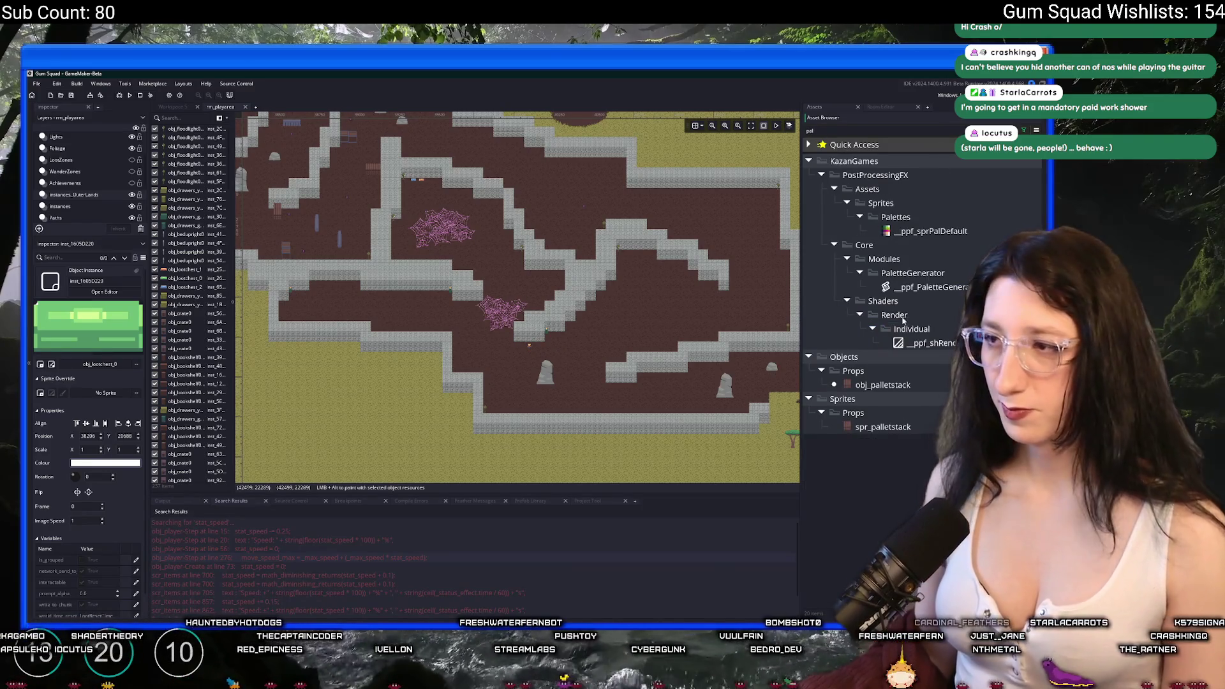
Select the obj_palletstack asset and select all instances in the room.
click(868, 382)
scroll(435, 368, up, 4)
scroll(434, 369, right, 4)
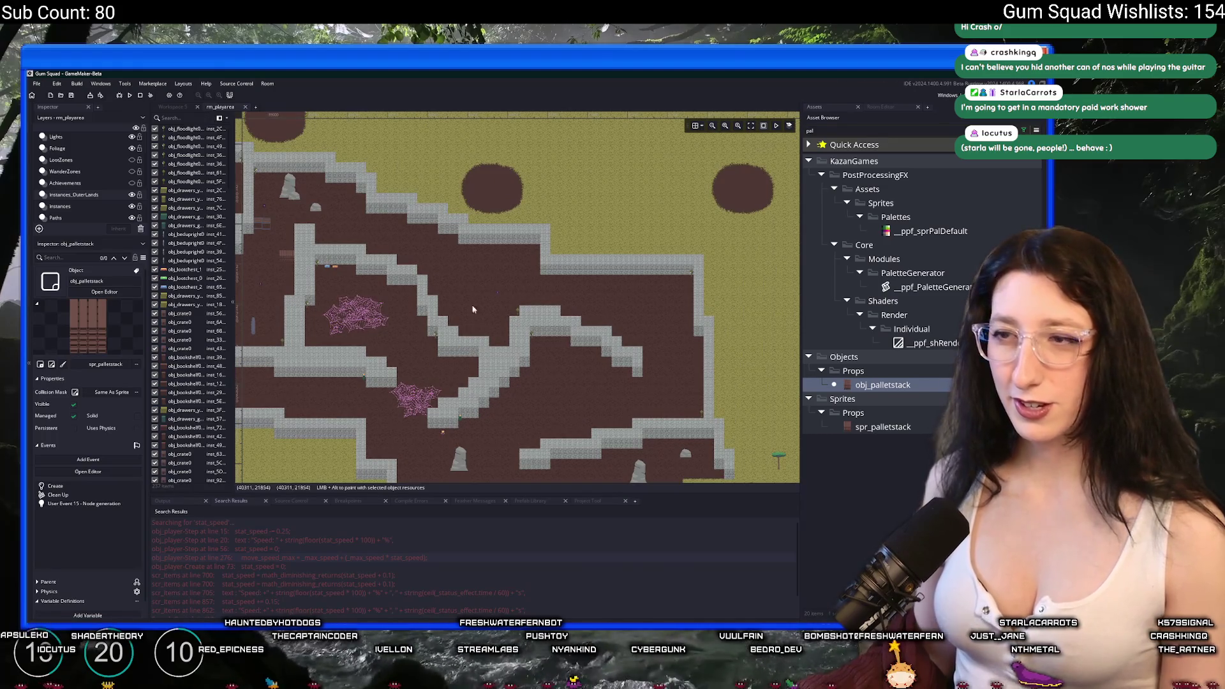
scroll(440, 287, down, 5)
key(ctrl+a)
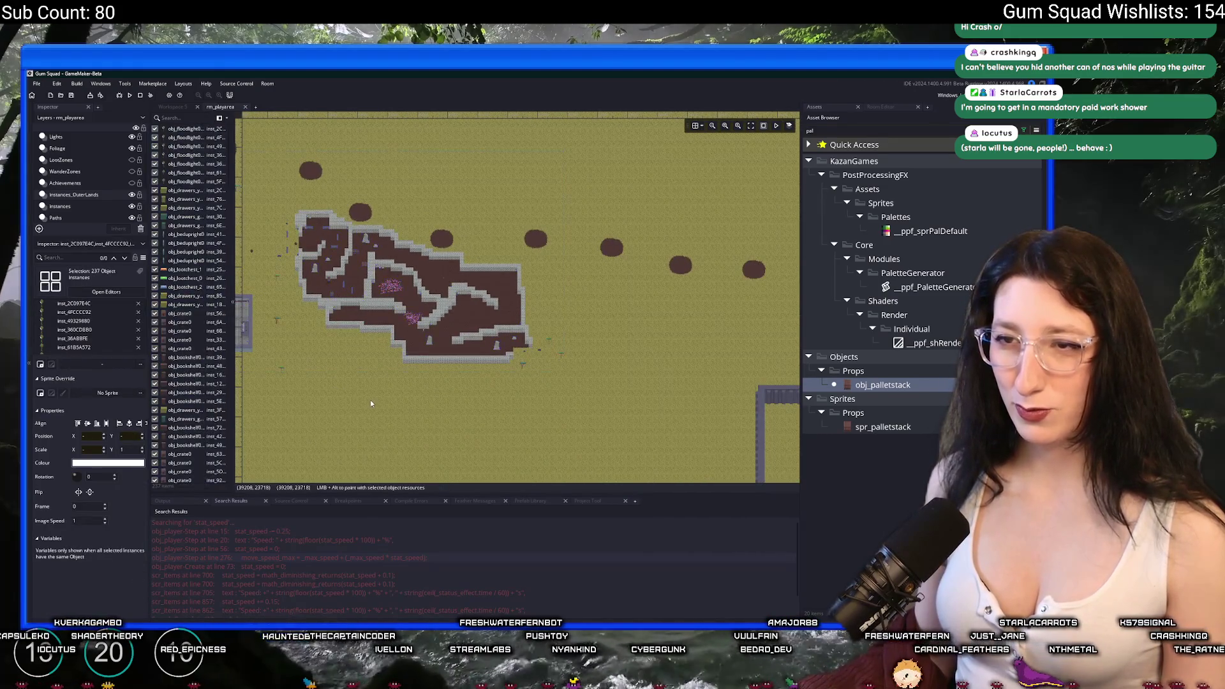
scroll(398, 289, up, 4)
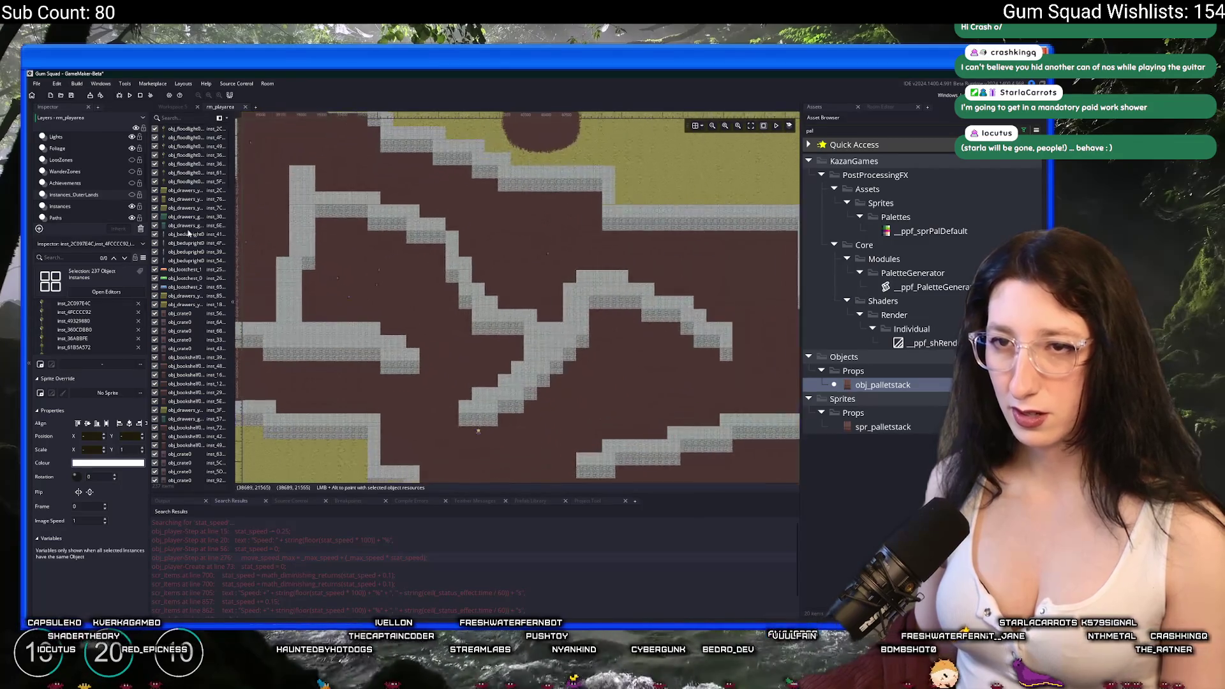
Switch to the Instances_OuterLands layer and make it visible.
click(126, 207)
click(127, 194)
click(131, 195)
scroll(395, 294, down, 5)
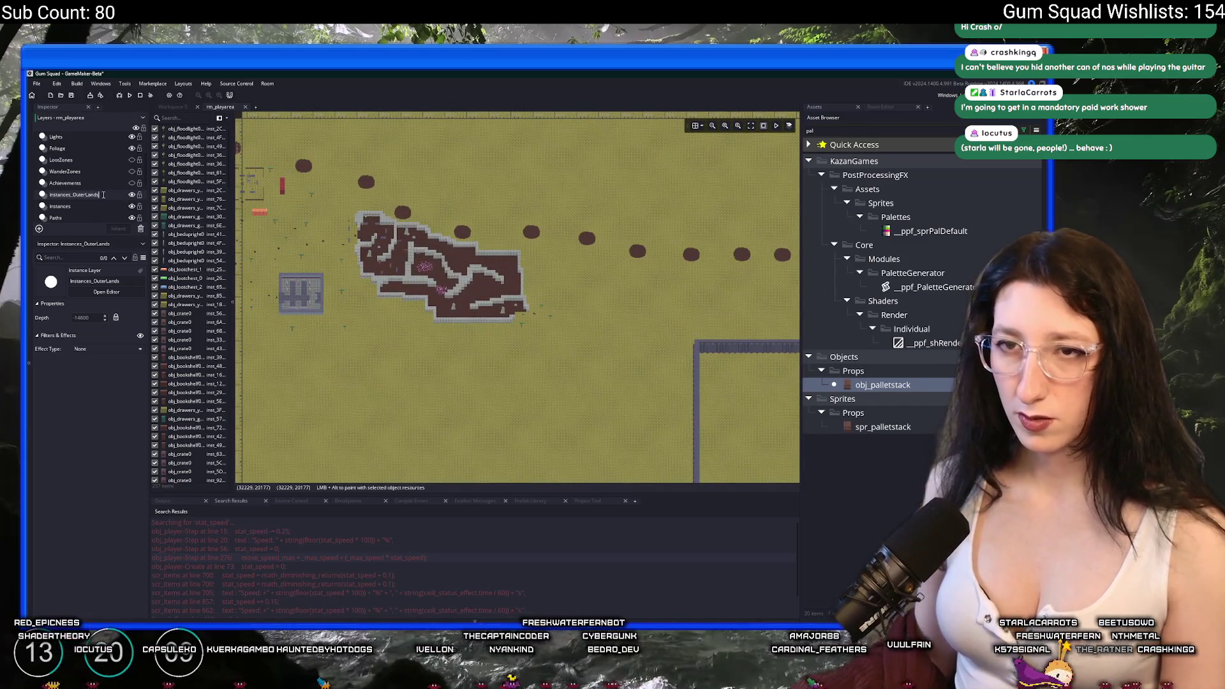
scroll(510, 274, up, 5)
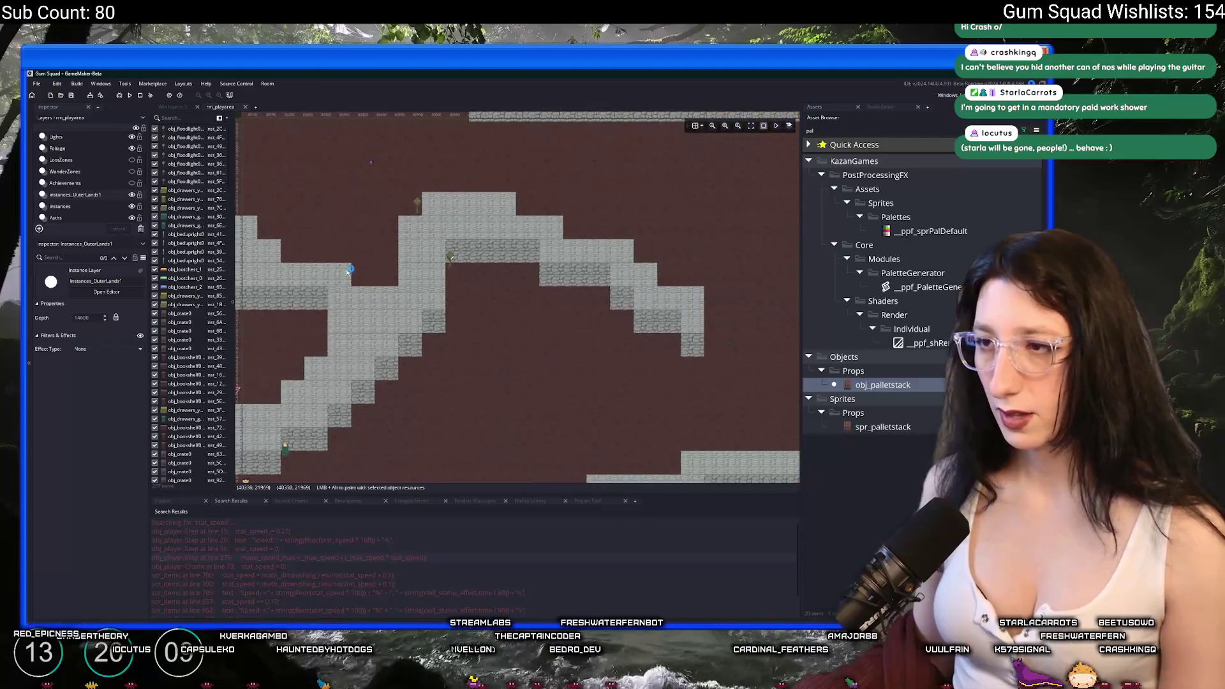
Delete the stray palletstack instance from the room and clear the 'pal' search.
drag(476, 136, 590, 240)
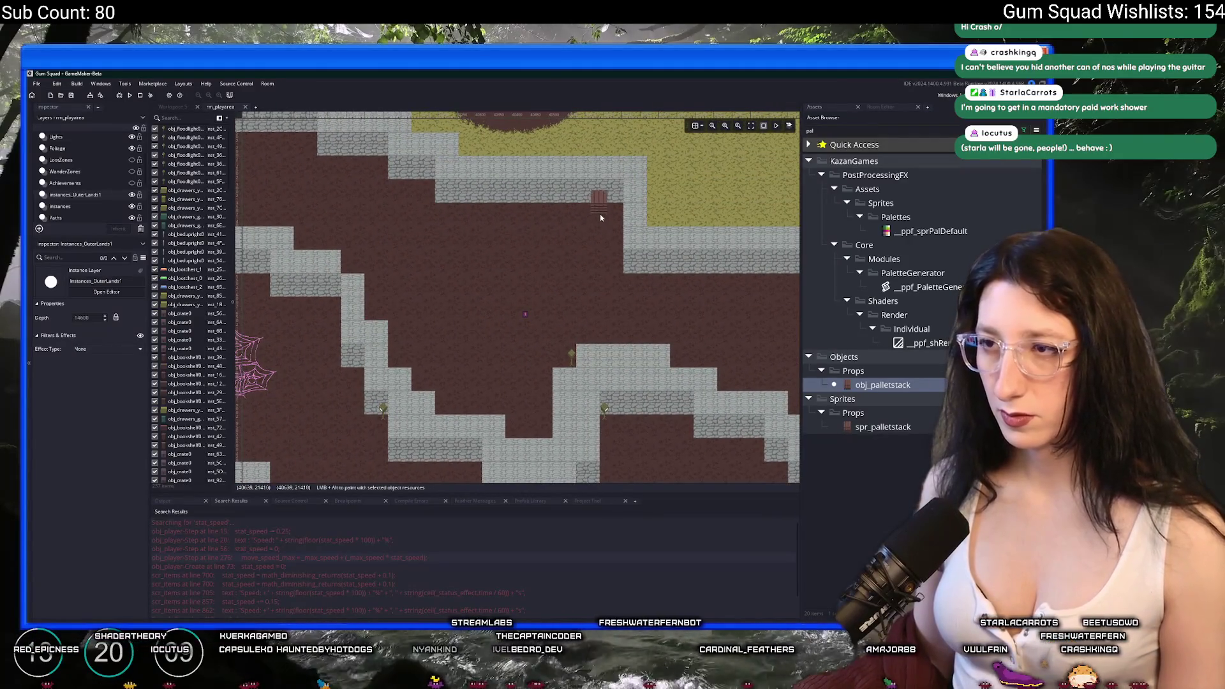
click(600, 217)
scroll(601, 214, up, 2)
key(Delete)
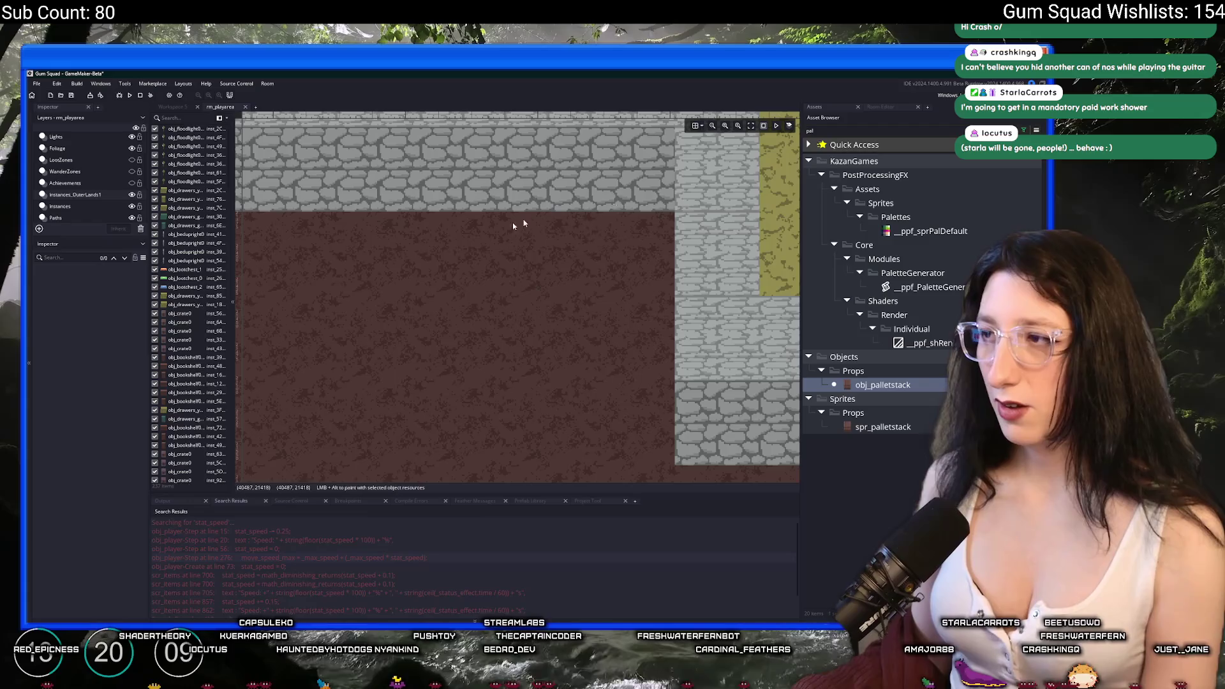
key(ctrl+a)
key(BackSpace)
key(BackSpace)
key(BackSpace)
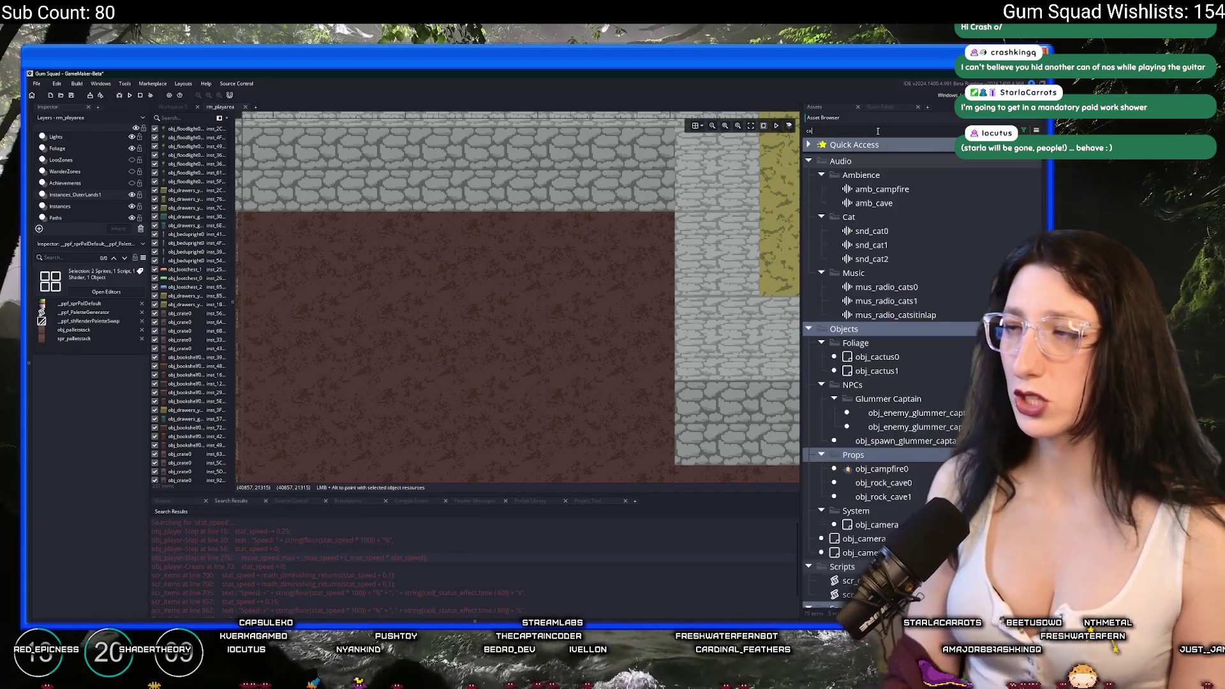
Search the Asset Browser for 'contain' and browse the container assets.
text(contain)
click(899, 245)
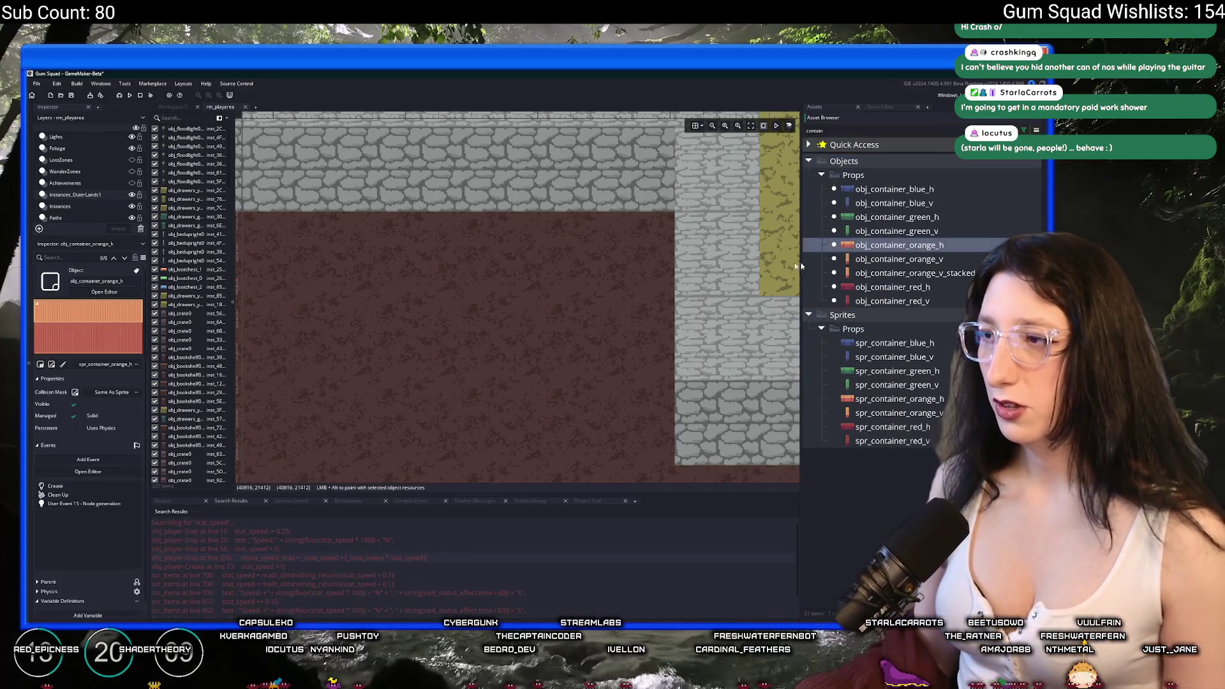
scroll(670, 204, down, 5)
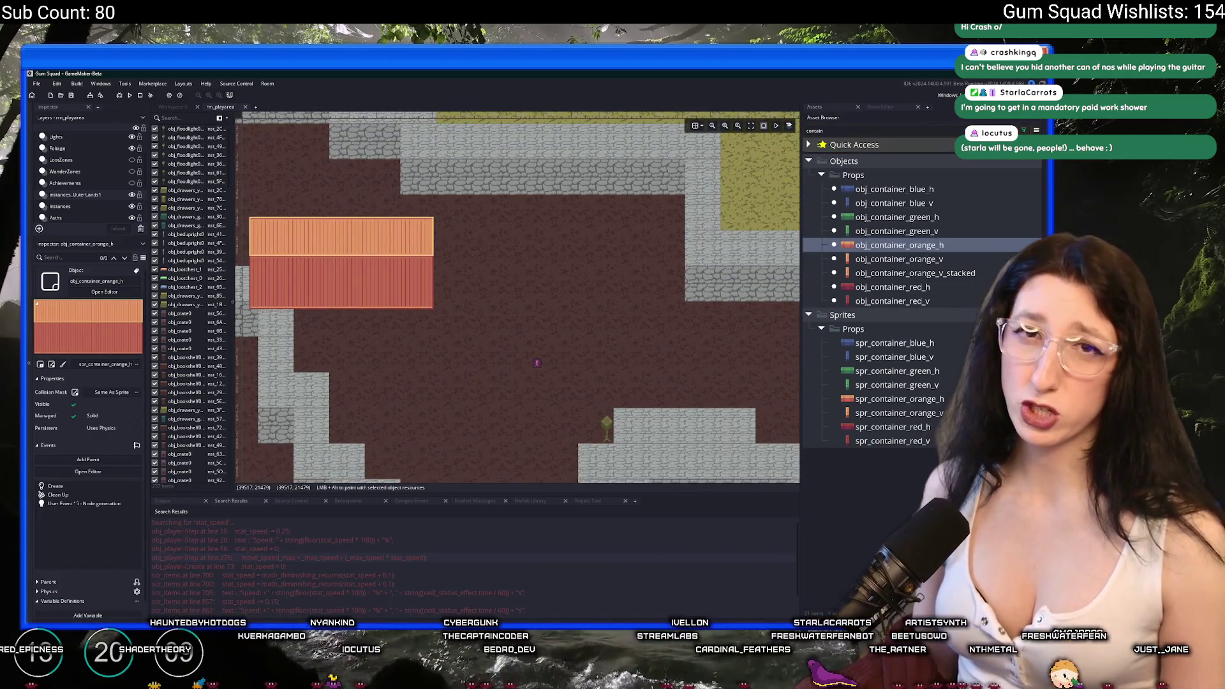
scroll(575, 358, down, 4)
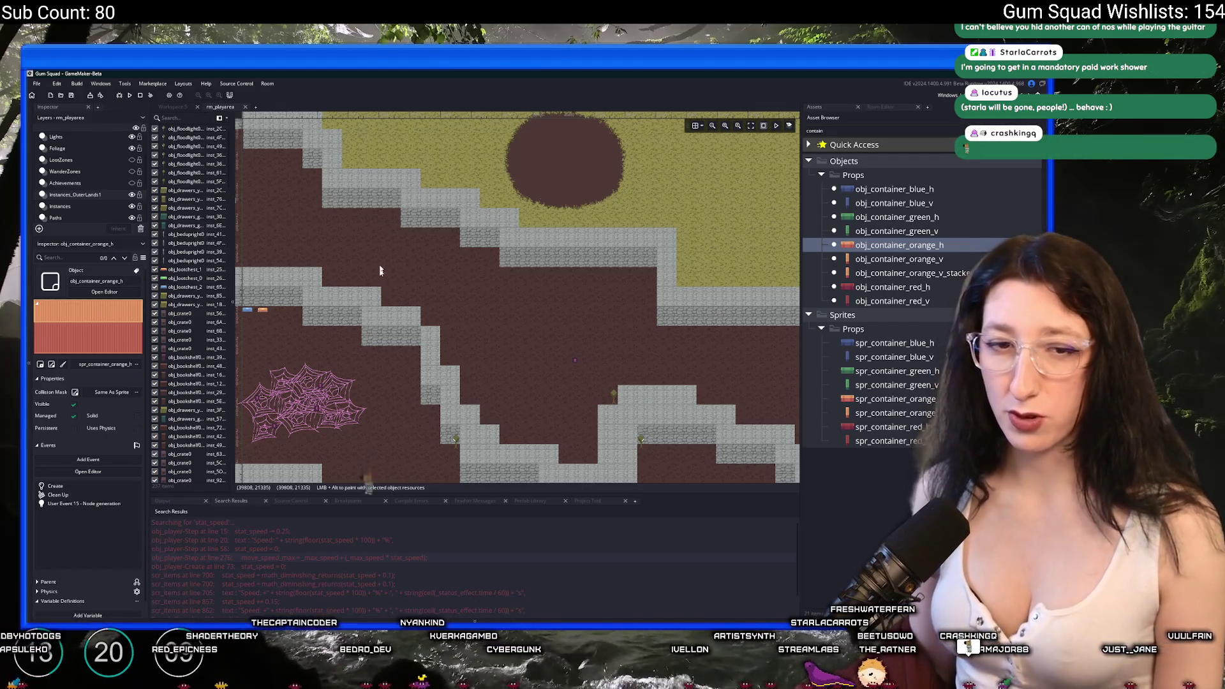
key(alt+Tab)
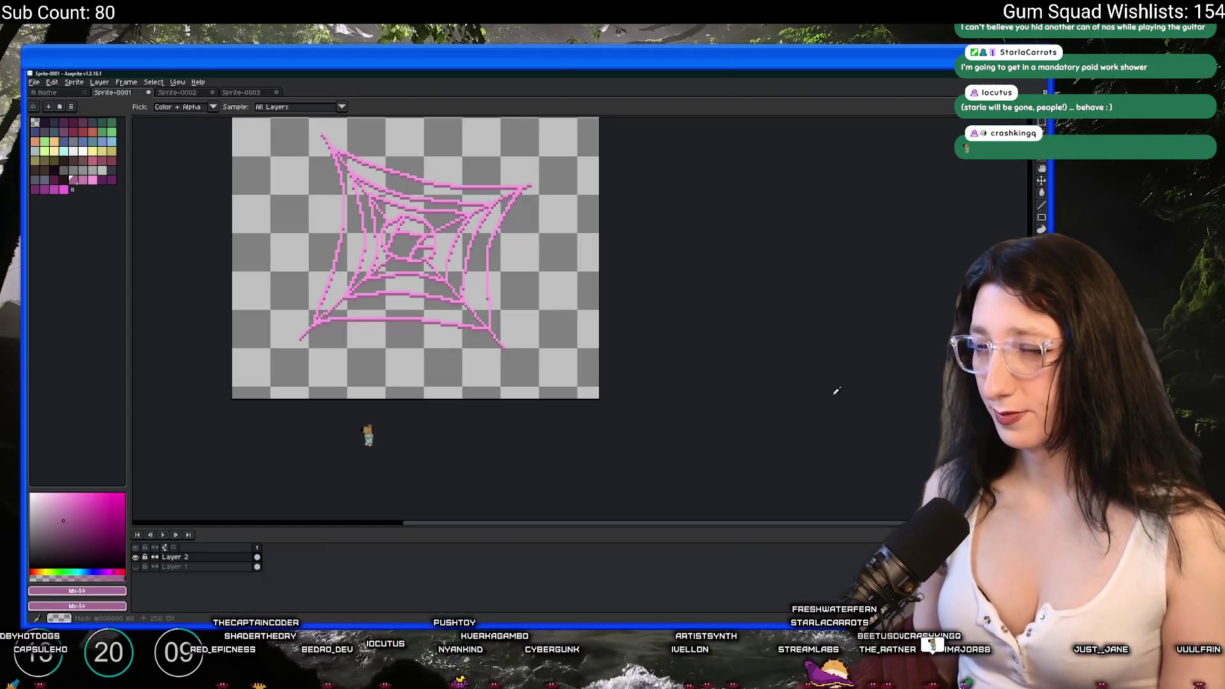
key(alt+Tab)
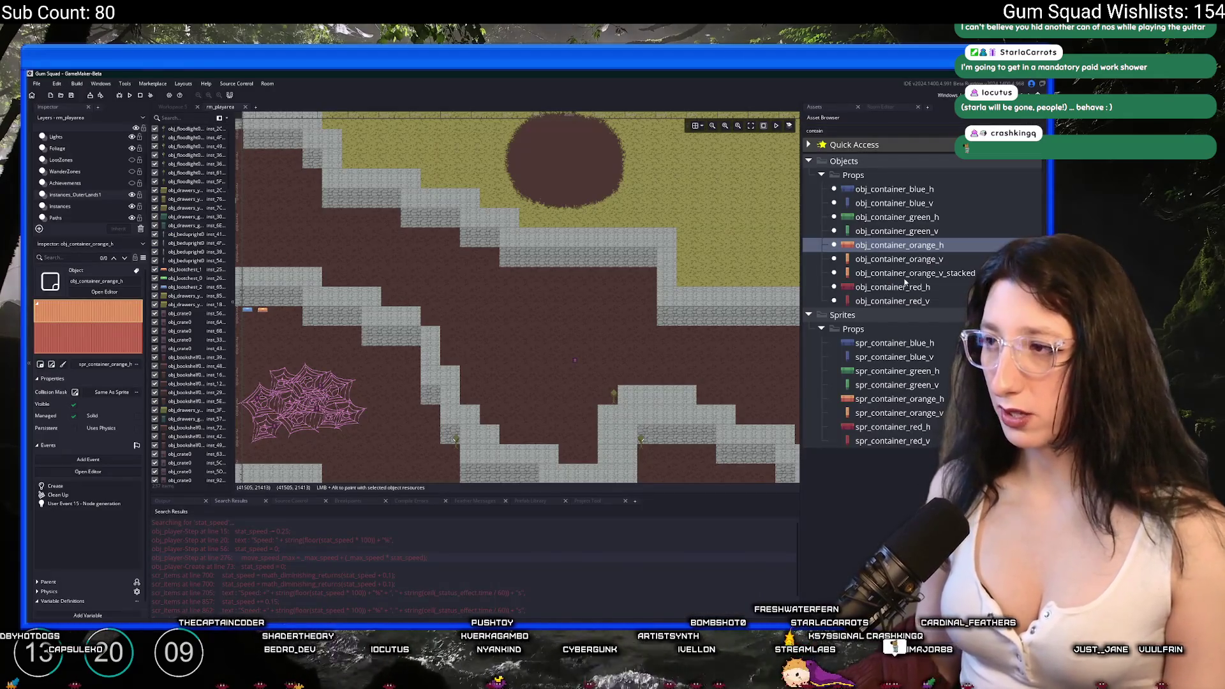
Open obj_container_red_h and its sprite image, then switch to Aseprite.
double_click(905, 282)
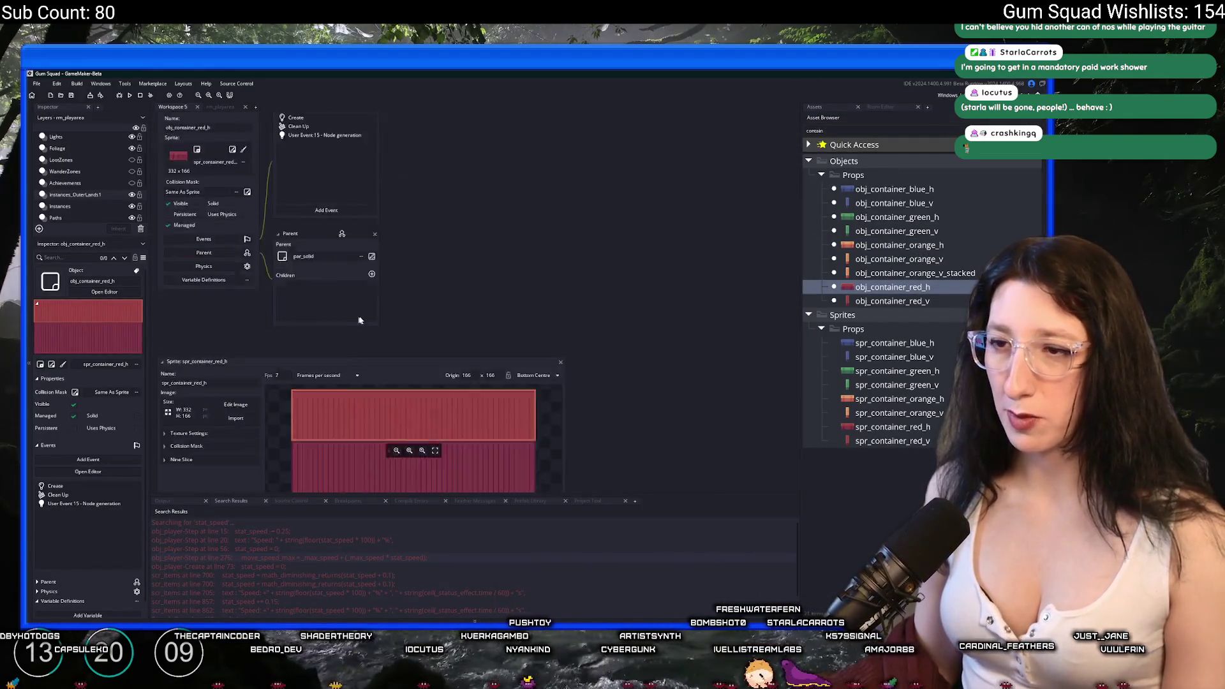
double_click(397, 319)
key(alt+Tab)
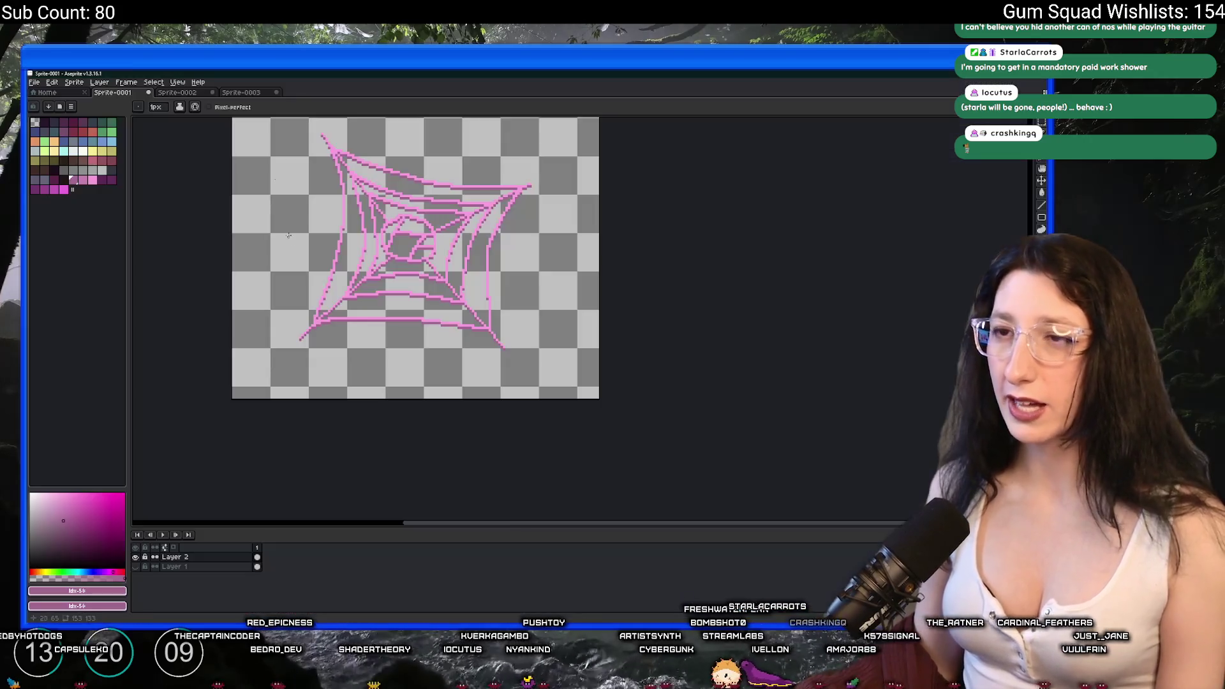
Paste the red container image as a new Aseprite sprite and deselect it.
click(51, 81)
click(57, 148)
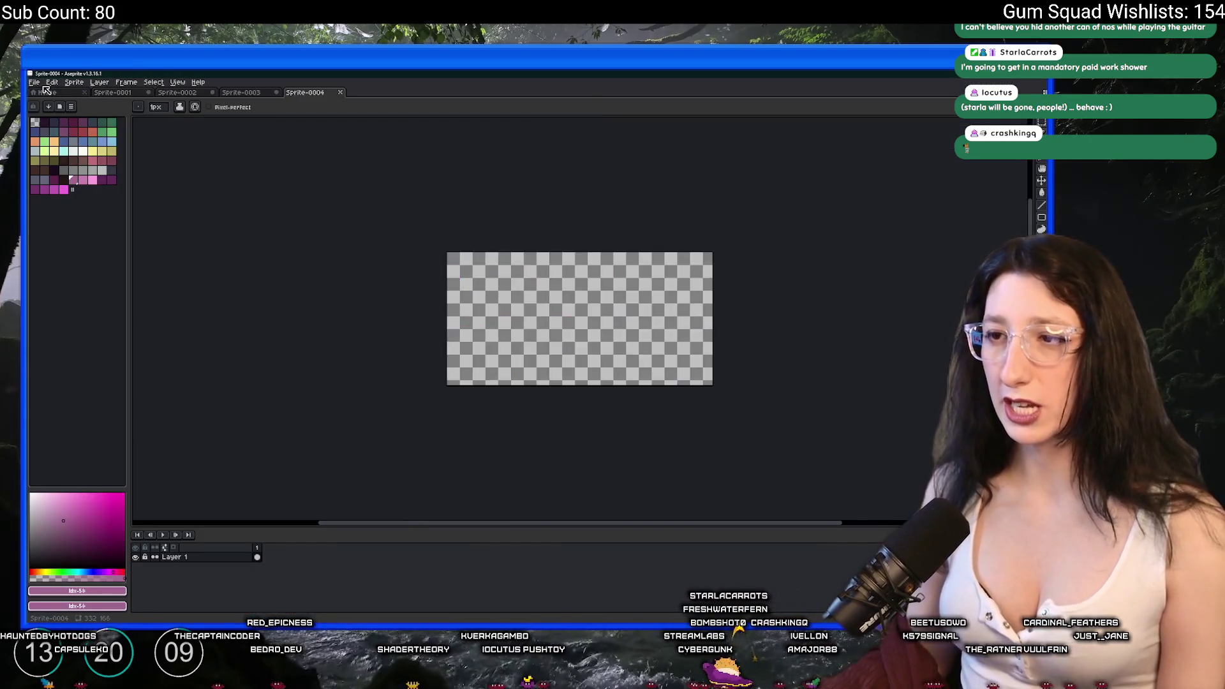
key(Return)
scroll(703, 377, up, 1)
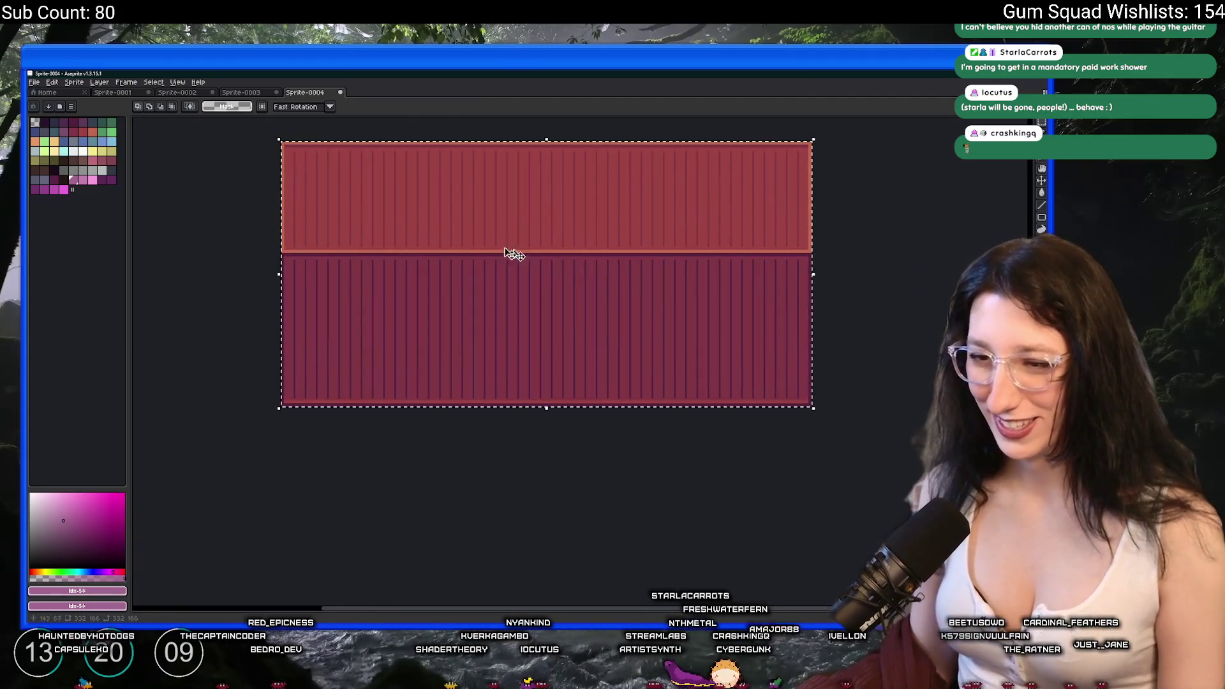
key(ctrl+d)
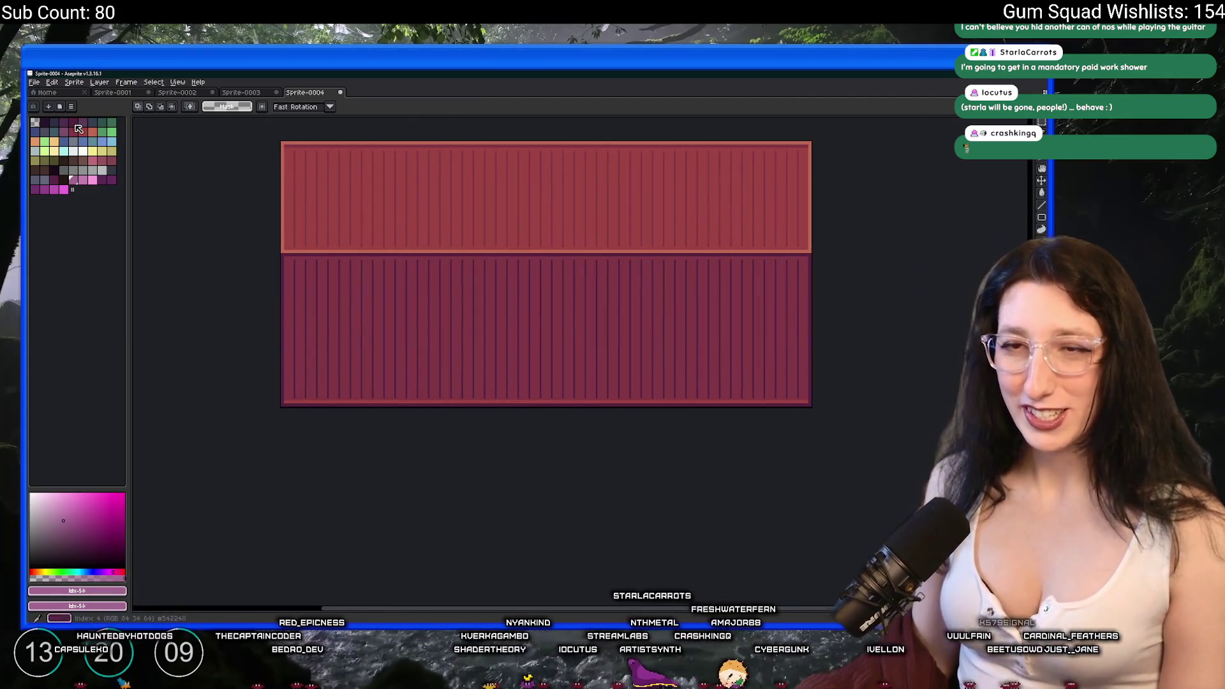
scroll(178, 170, up, 1)
With white as the drawing colour, draw an elliptical selection on the container's lower side.
key(b)
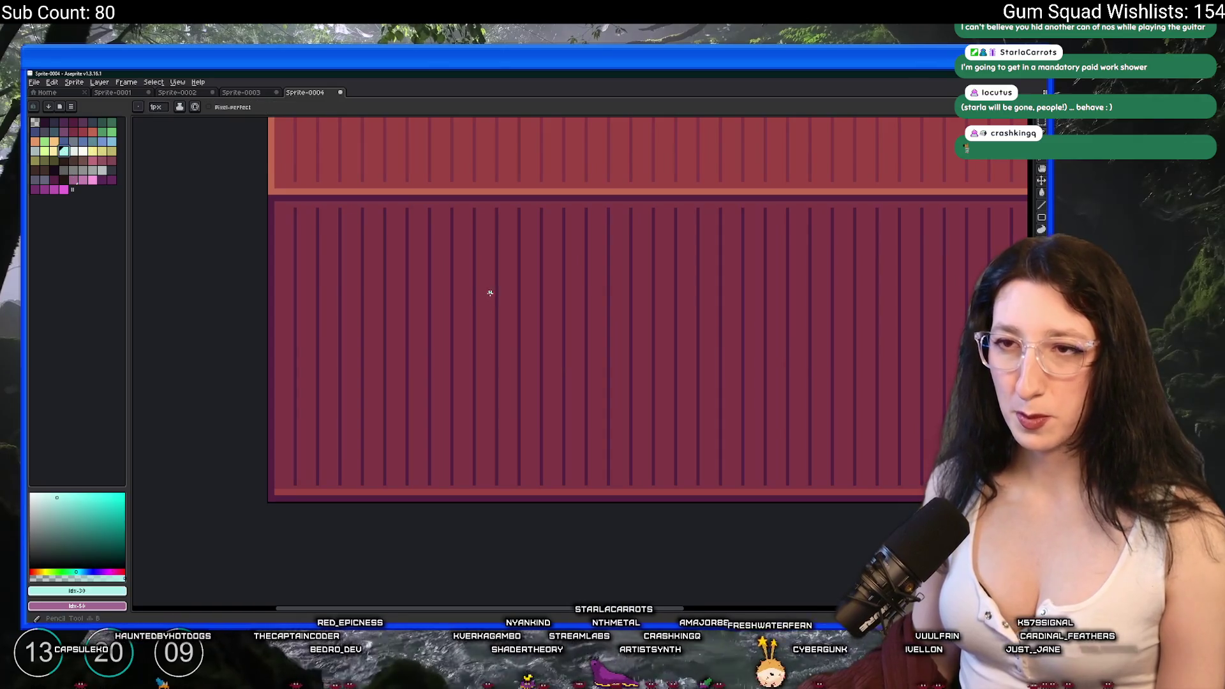
drag(490, 293, 366, 273)
key(])
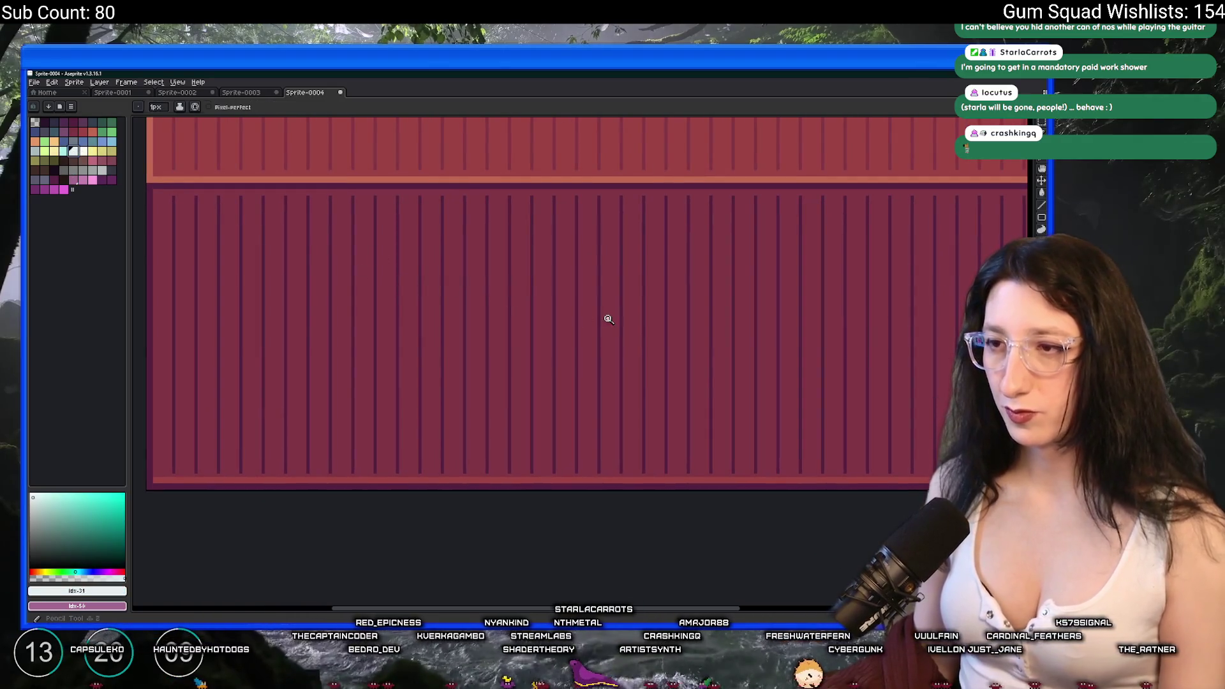
key(m)
key(shift+m)
scroll(604, 314, down, 1)
drag(490, 260, 652, 364)
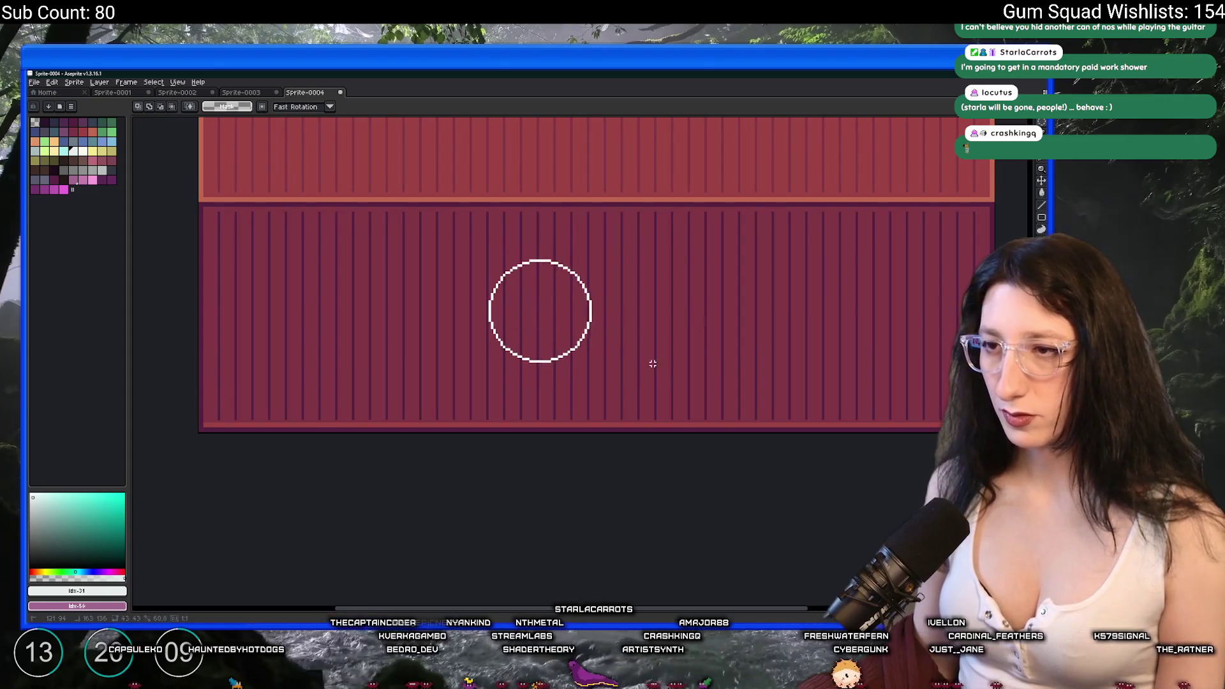
Fill the circular selection with white and drop the selection.
key(f)
scroll(482, 304, down, 1)
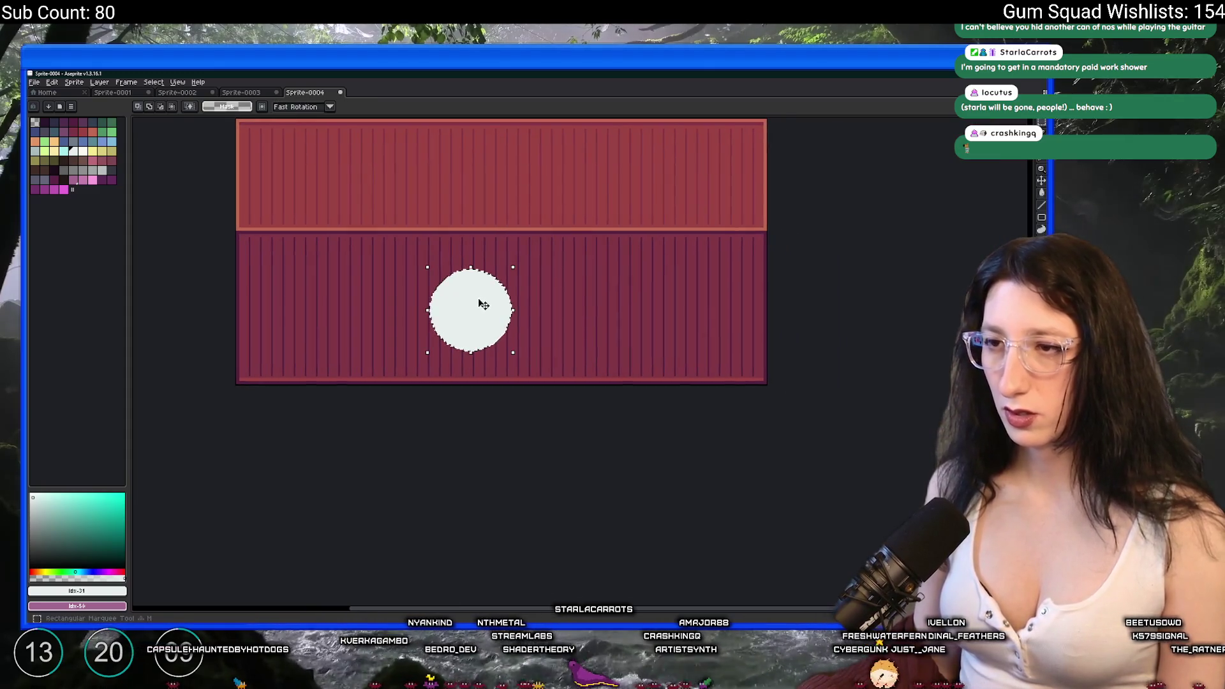
key(ctrl+d)
scroll(491, 296, down, 2)
scroll(488, 295, up, 1)
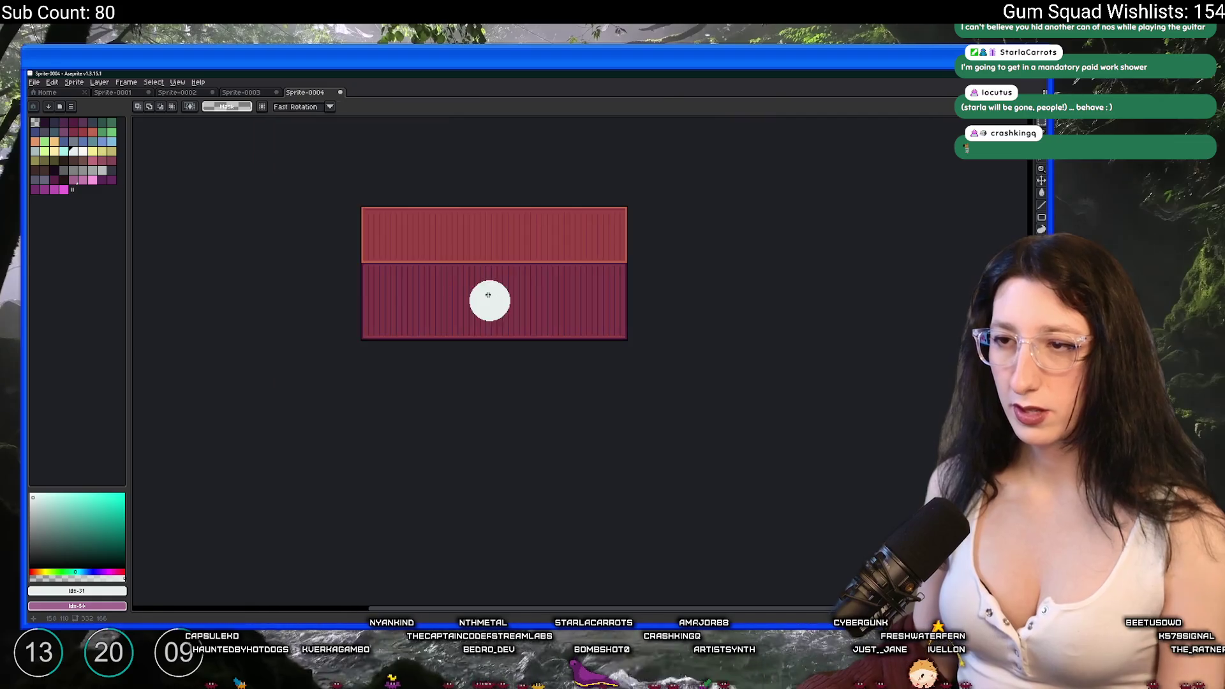
scroll(488, 295, up, 1)
Pick the blue-grey palette colour with the Pencil and undo a test line drawn down the circle.
key(b)
key(Tab)
scroll(486, 294, up, 4)
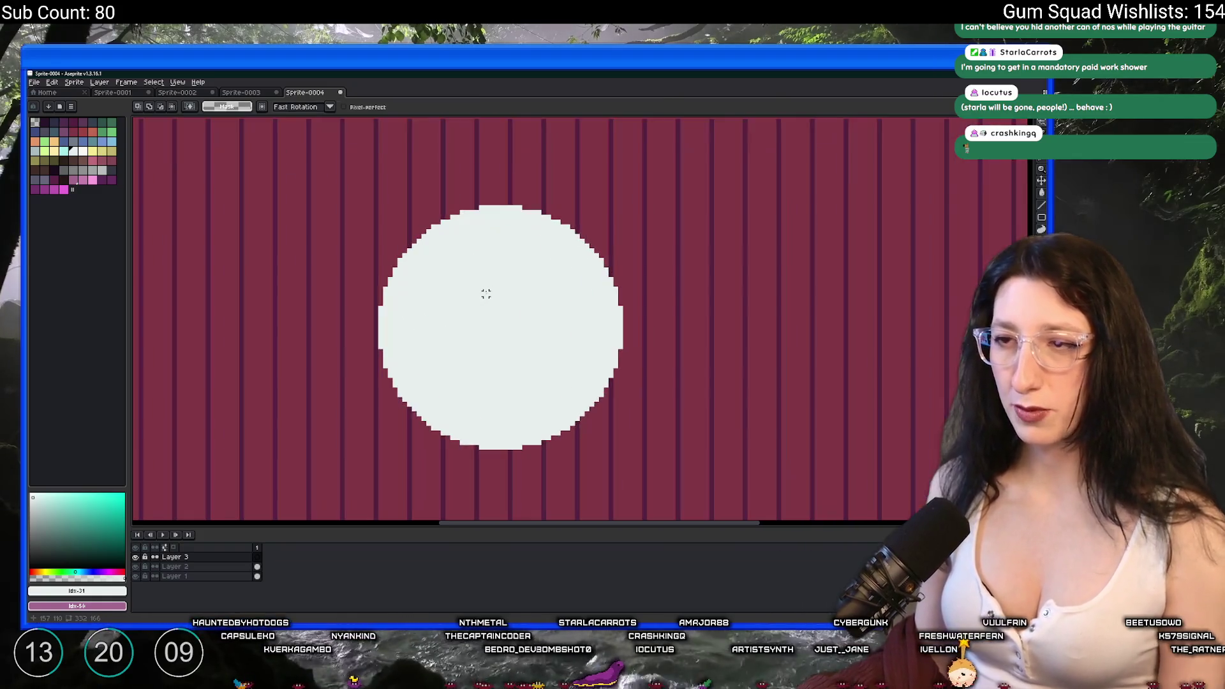
click(74, 142)
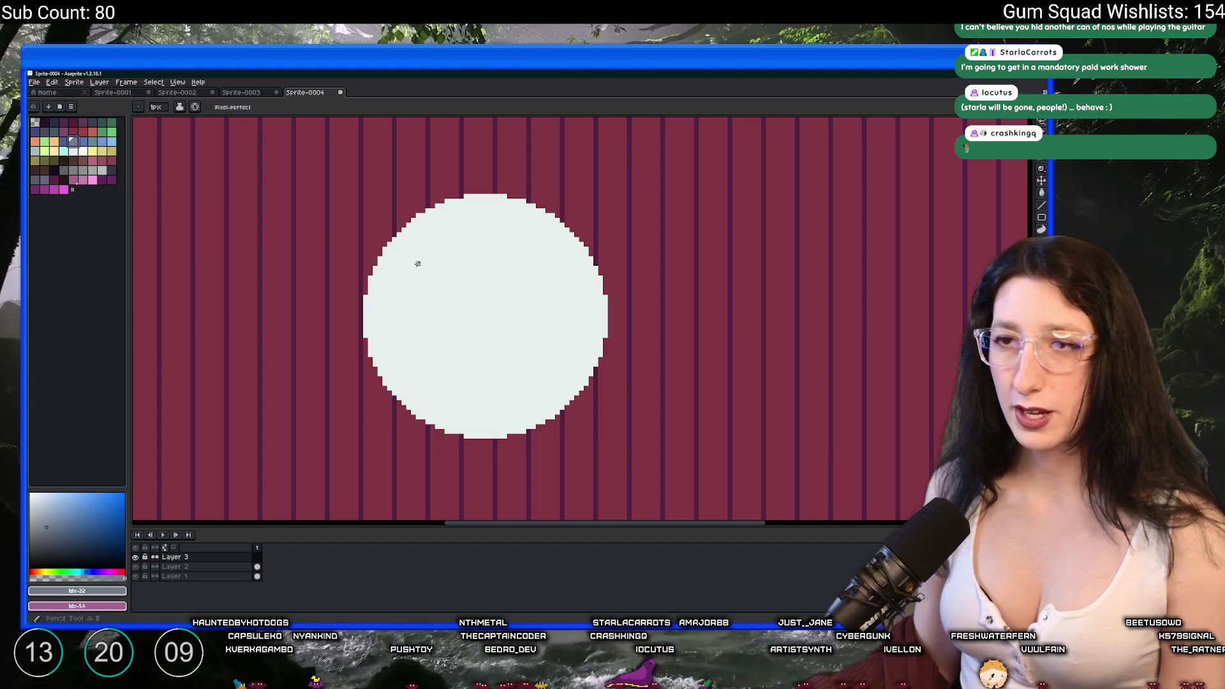
drag(419, 243, 420, 383)
key(ctrl+z)
Sketch a trial G stroke over the circle, then undo it.
key(v)
key(b)
mouse_move(550, 241)
mouse_down()
mouse_move(441, 252)
mouse_move(432, 342)
mouse_move(520, 377)
mouse_move(539, 314)
mouse_move(462, 309)
mouse_up()
scroll(468, 312, down, 2)
key(ctrl+z)
scroll(469, 312, up, 2)
scroll(429, 270, down, 2)
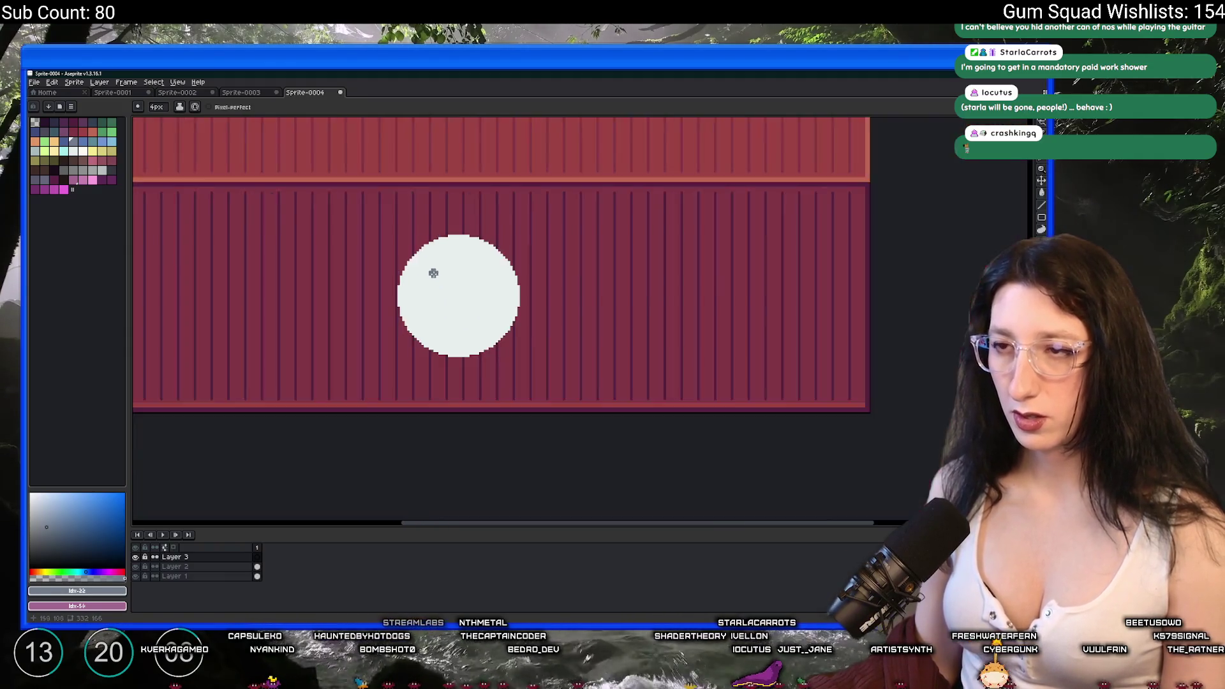
scroll(478, 300, up, 2)
scroll(324, 262, down, 1)
Type the text 'Gum Corp' with the Text tool beside the circle.
key(t)
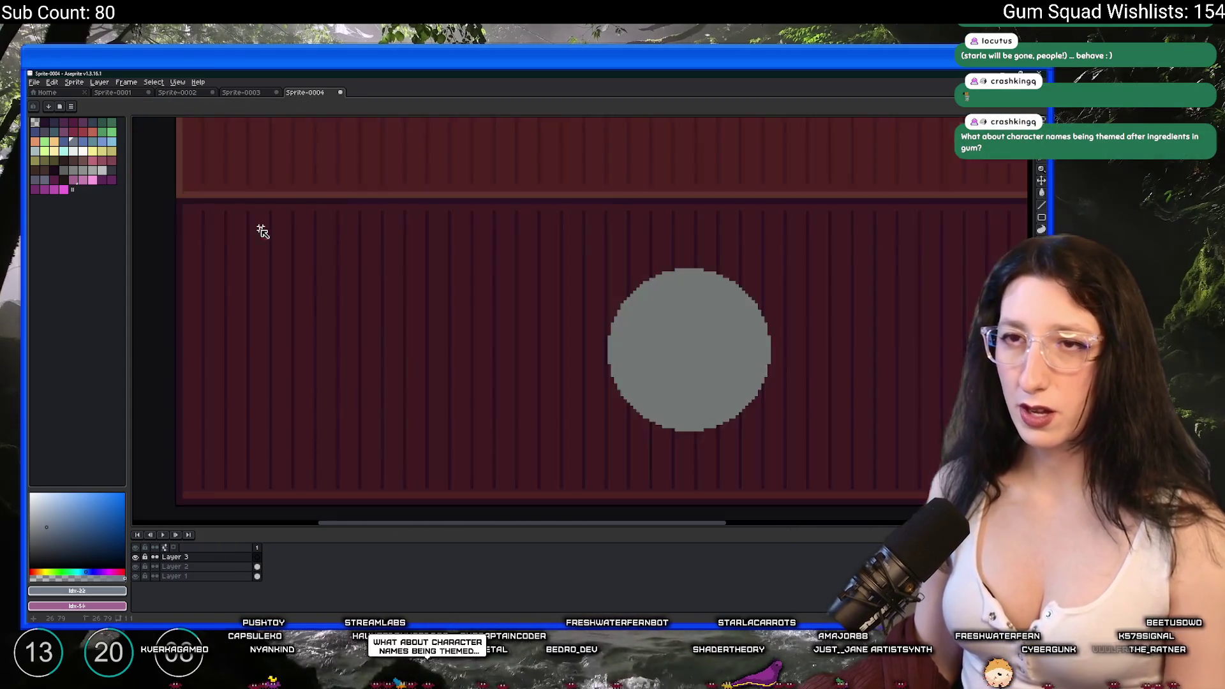
click(259, 228)
text(Gi)
key(BackSpace)
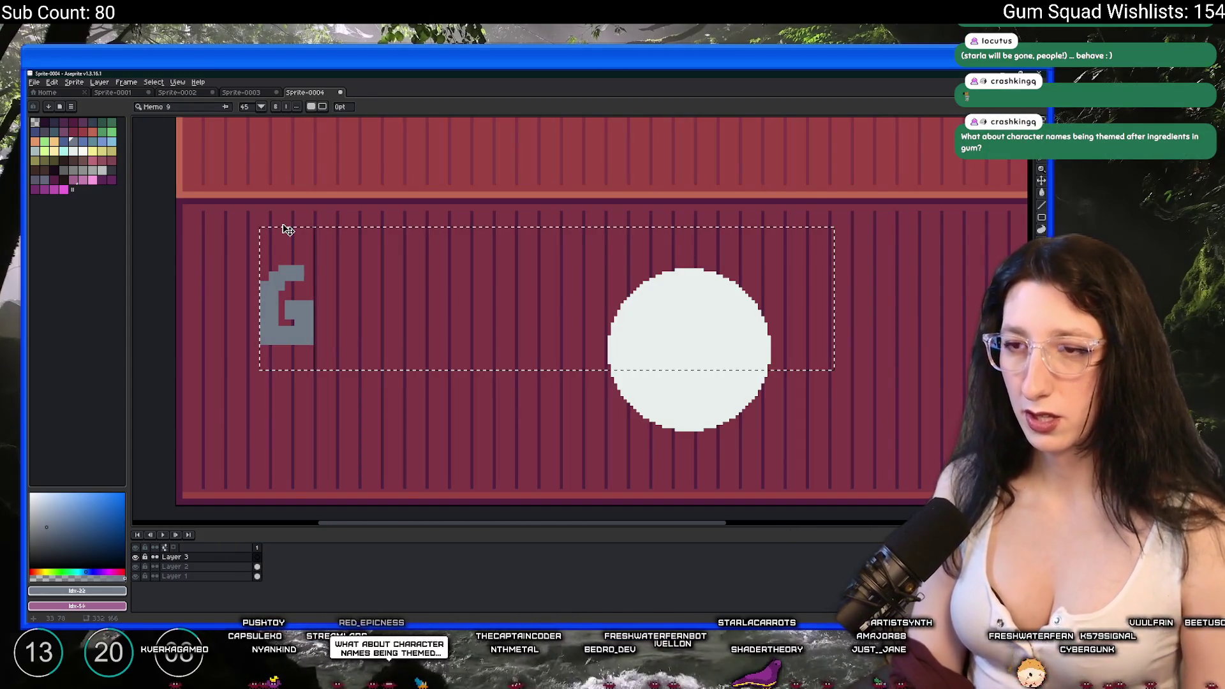
text(ummy Bros)
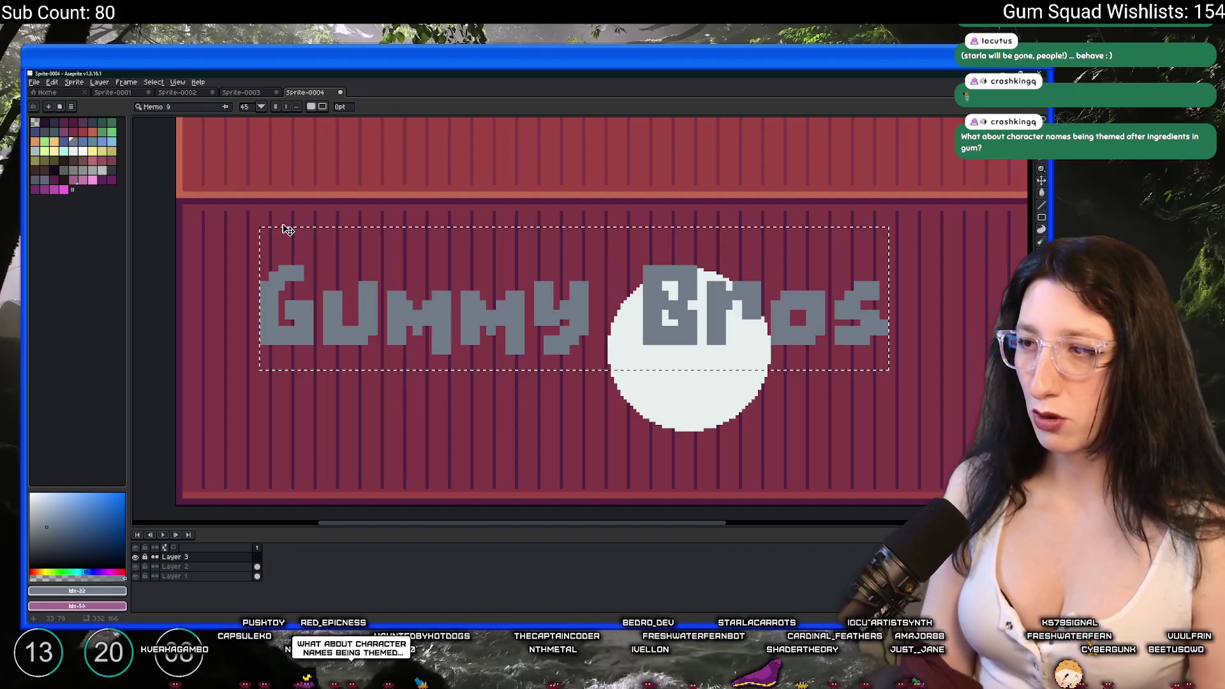
key(BackSpace)
key(BackSpace)
key(BackSpace)
text(umm)
key(BackSpace)
text(Corp)
scroll(514, 240, down, 2)
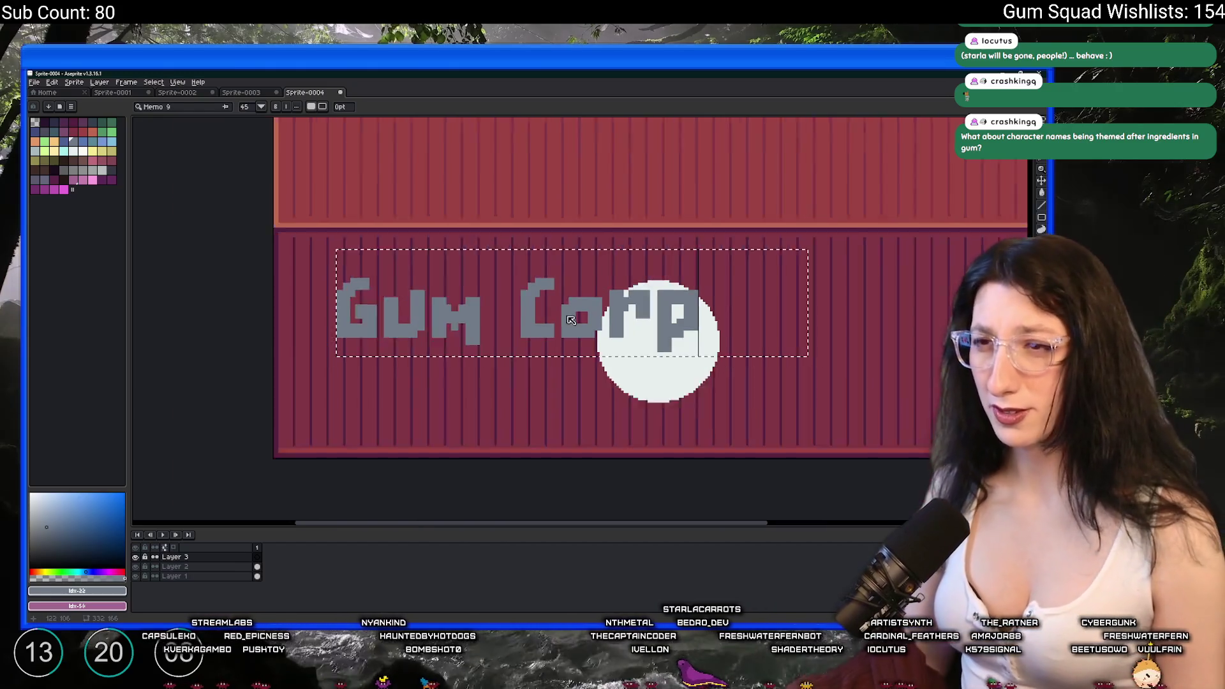
scroll(532, 325, right, 3)
Move the Gum Corp text to the container's centre and commit it.
click(476, 276)
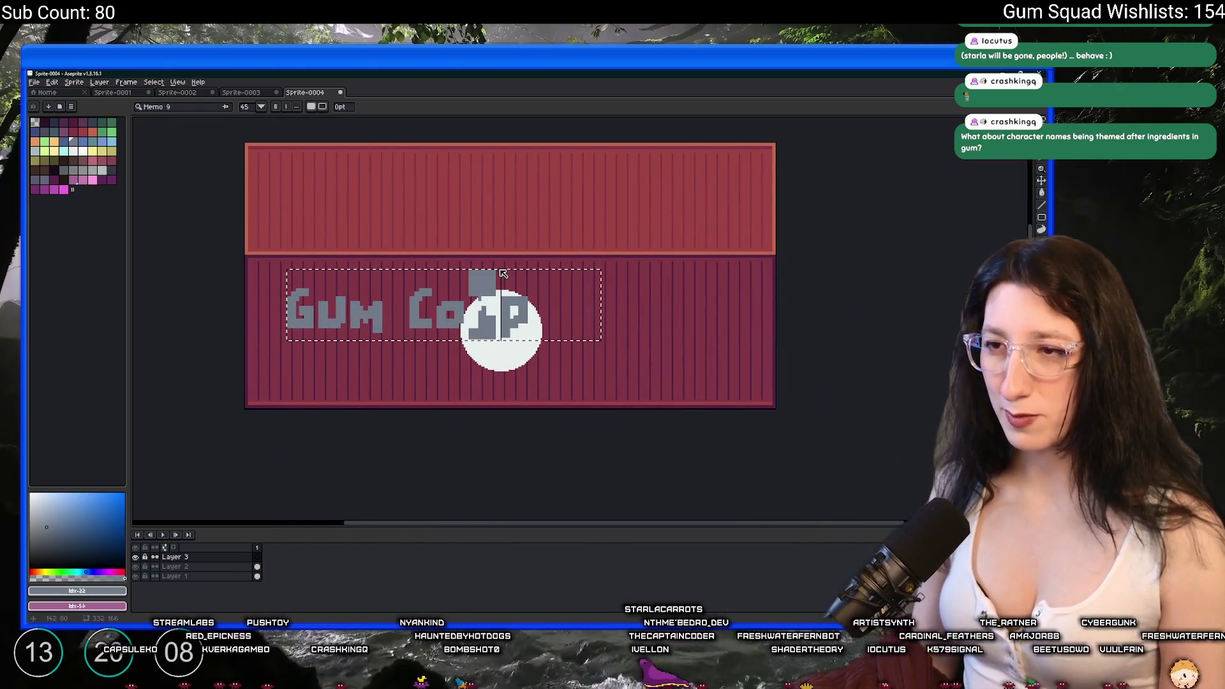
key(ctrl+z)
drag(544, 270, 637, 289)
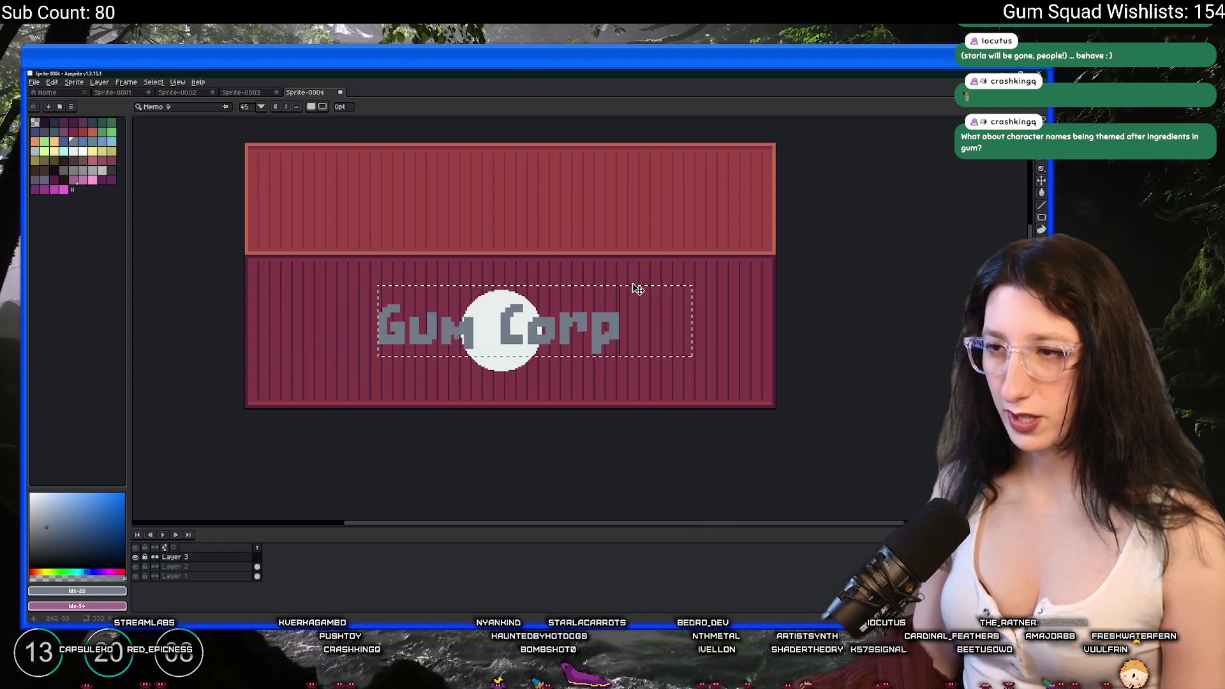
key(ctrl+d)
Delete the white circle layer and select the text layer.
click(173, 566)
key(Delete)
click(194, 557)
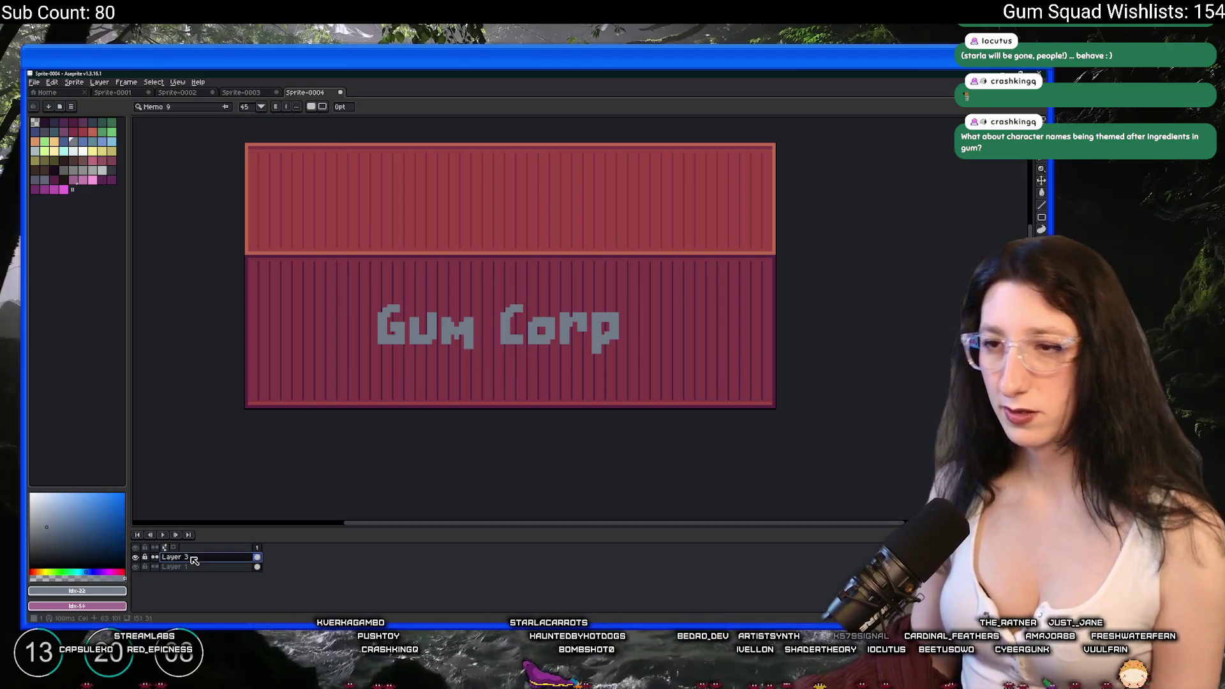
Eyedrop the grey lettering colour to use as the colour to replace.
scroll(295, 347, down, 1)
scroll(369, 317, up, 4)
key(p)
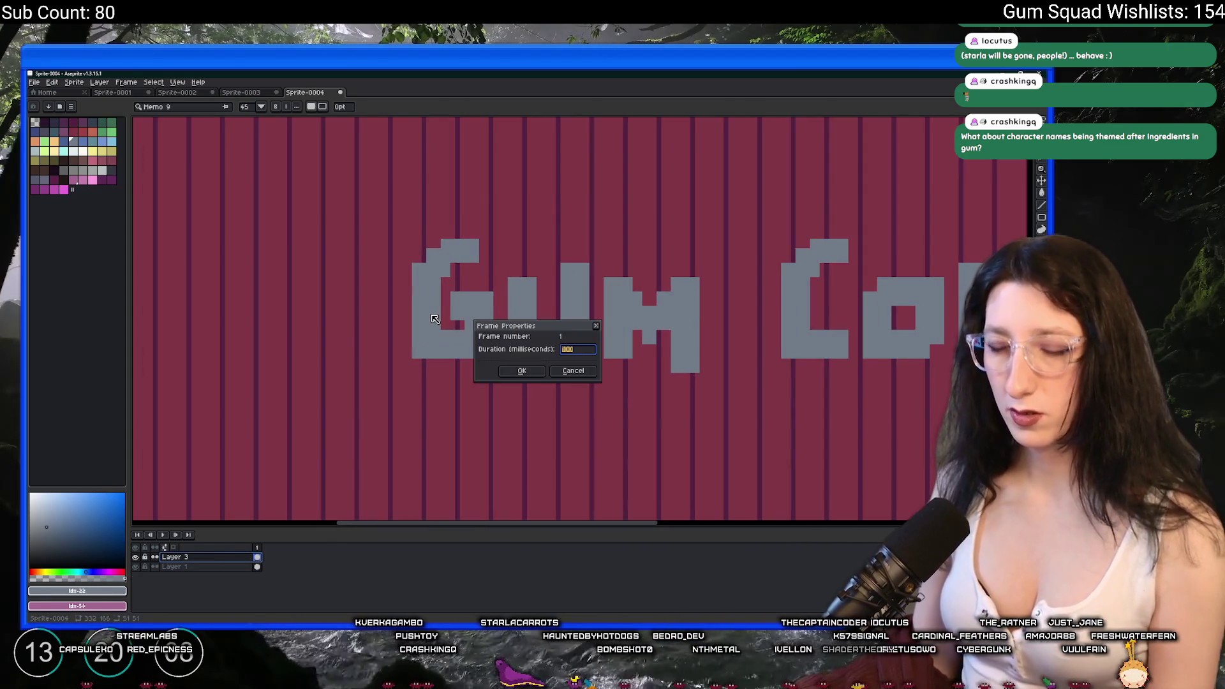
key(Escape)
key(i)
click(434, 318)
click(84, 124)
key(shift+r)
key(Escape)
Try replacing the grey lettering with red, then undo it.
right_click(90, 133)
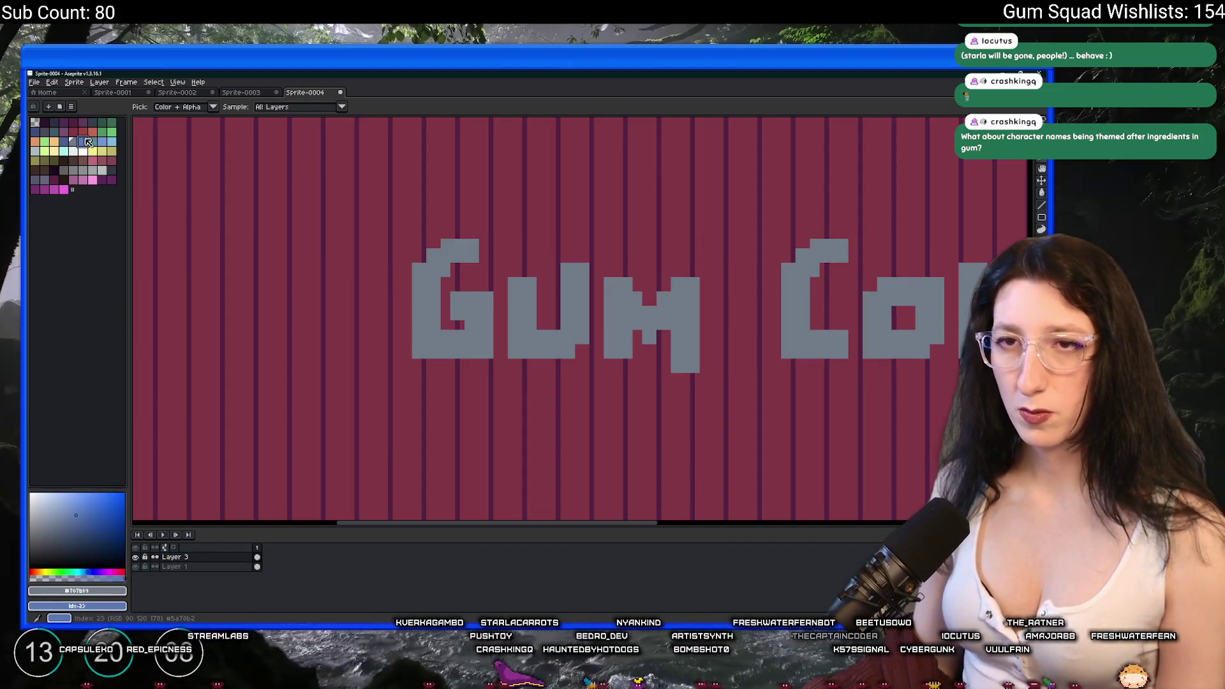
key(shift+r)
key(Return)
scroll(351, 219, down, 3)
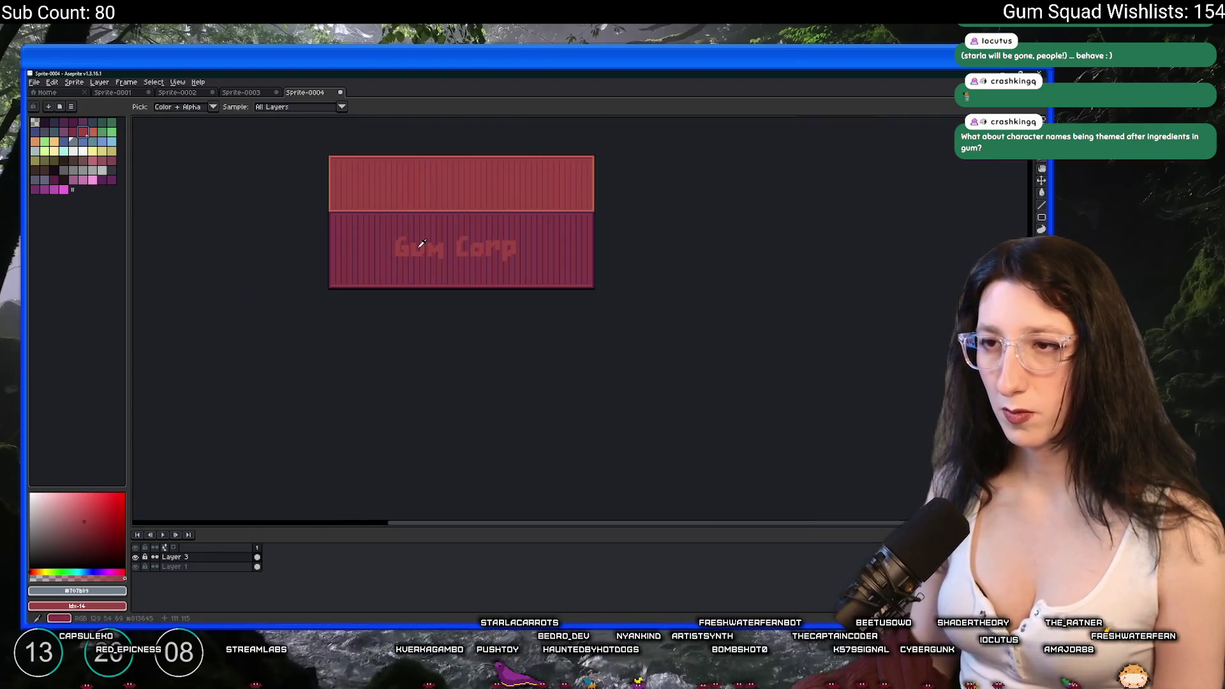
scroll(421, 237, up, 3)
key(ctrl+z)
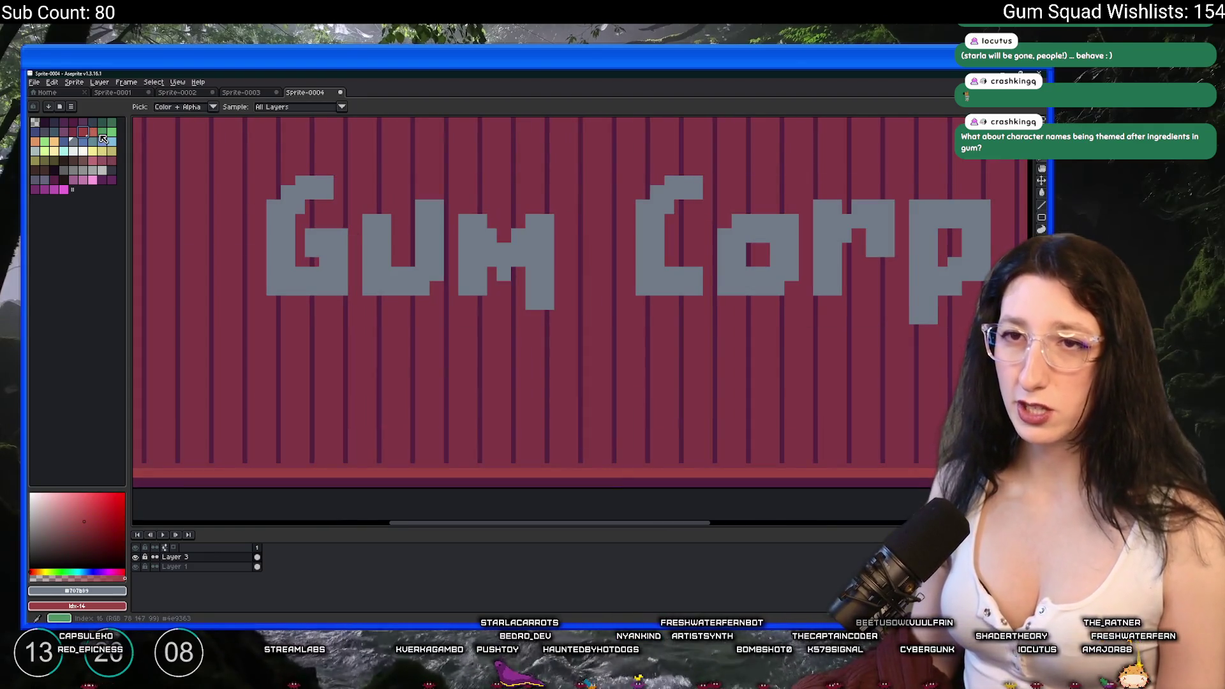
Replace the grey lettering colour with orange using Replace Color.
right_click(93, 132)
key(shift+r)
key(Return)
scroll(424, 292, down, 3)
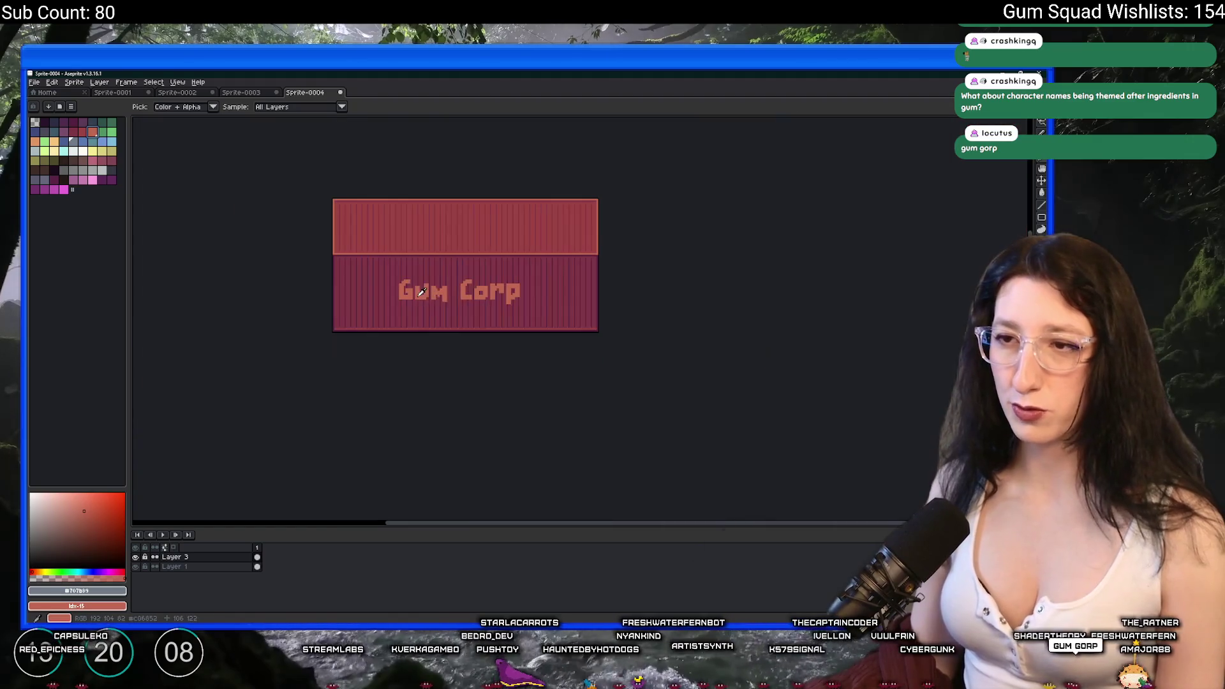
scroll(421, 292, up, 4)
Try a darker recolour of the orange letters, then undo it.
click(421, 292)
right_click(75, 130)
key(shift+r)
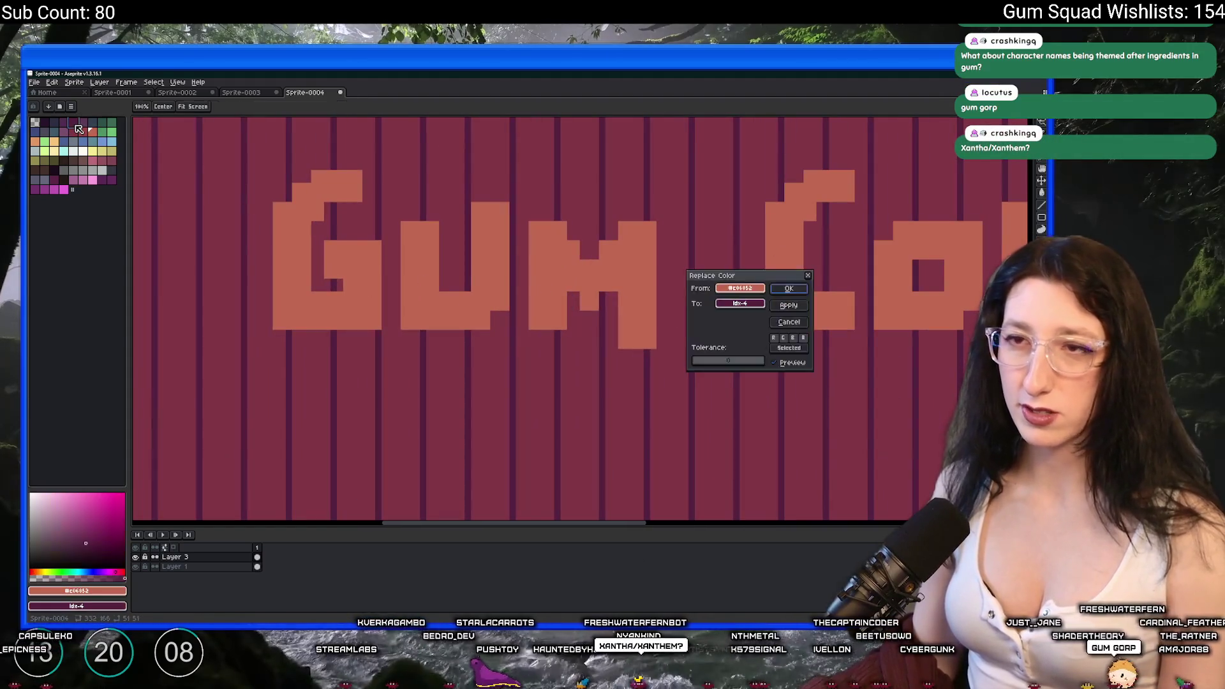
key(Return)
key(ctrl+z)
scroll(358, 244, down, 3)
scroll(358, 245, up, 3)
scroll(358, 245, down, 2)
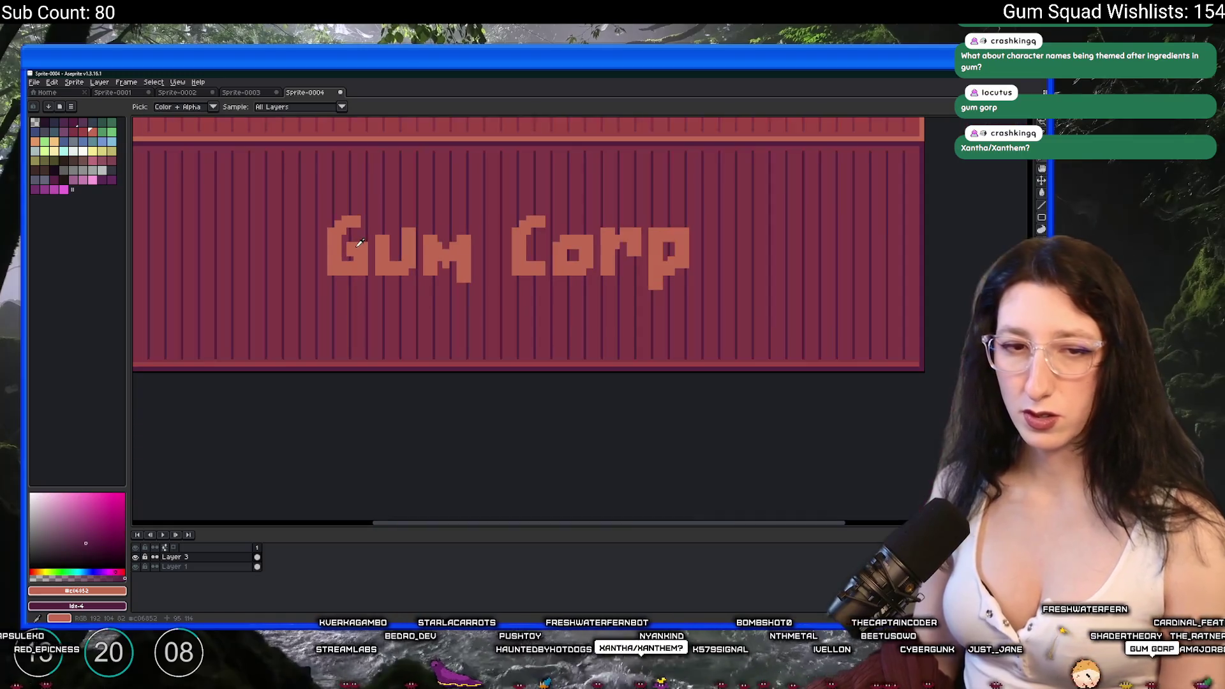
key(shift+o)
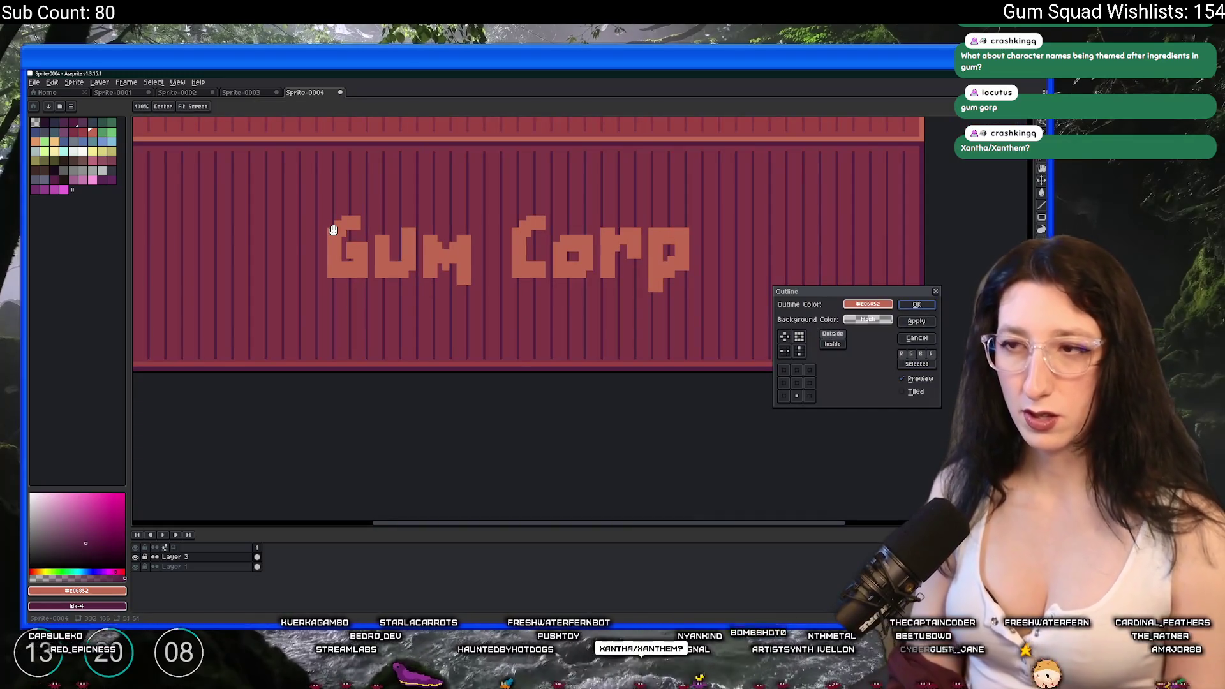
Preview the outline effect with two dark palette colours, cancelling each.
key(Escape)
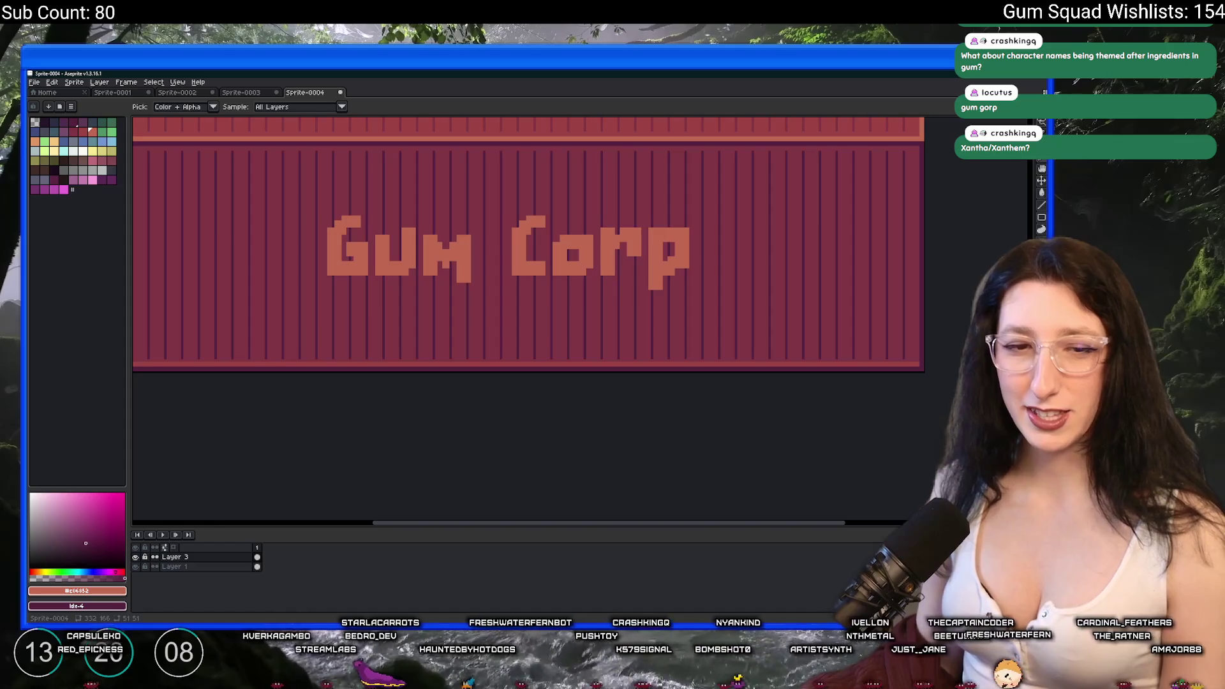
click(74, 130)
key(shift+o)
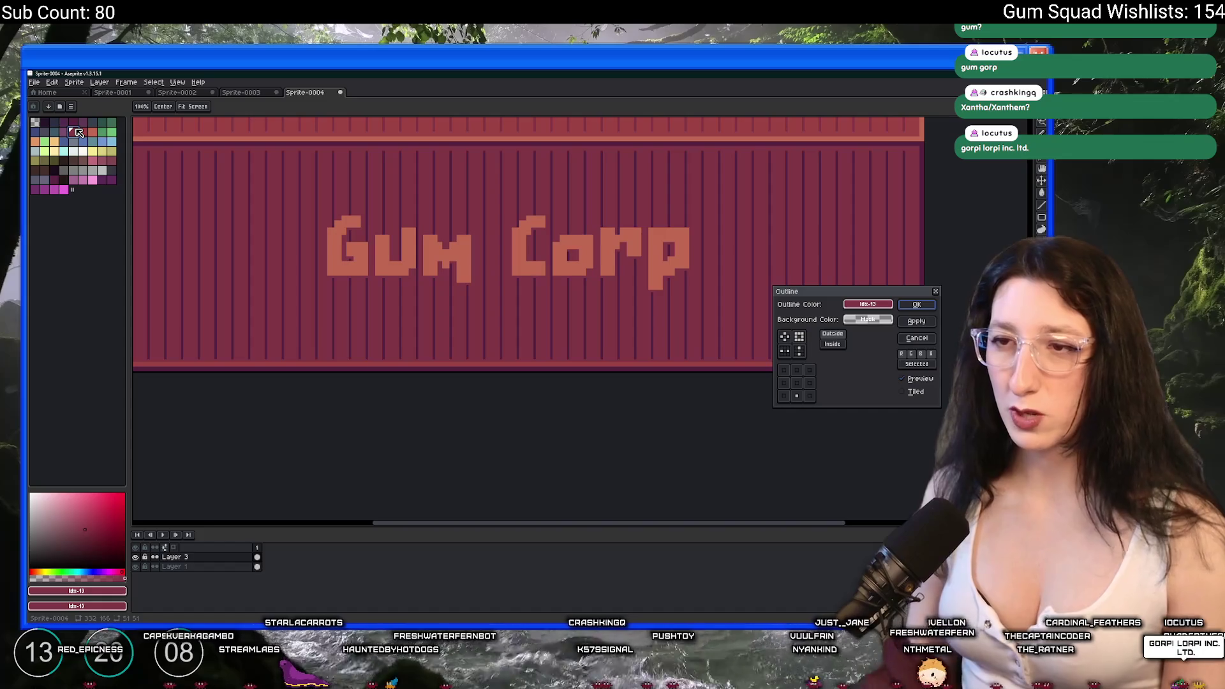
key(Escape)
click(78, 124)
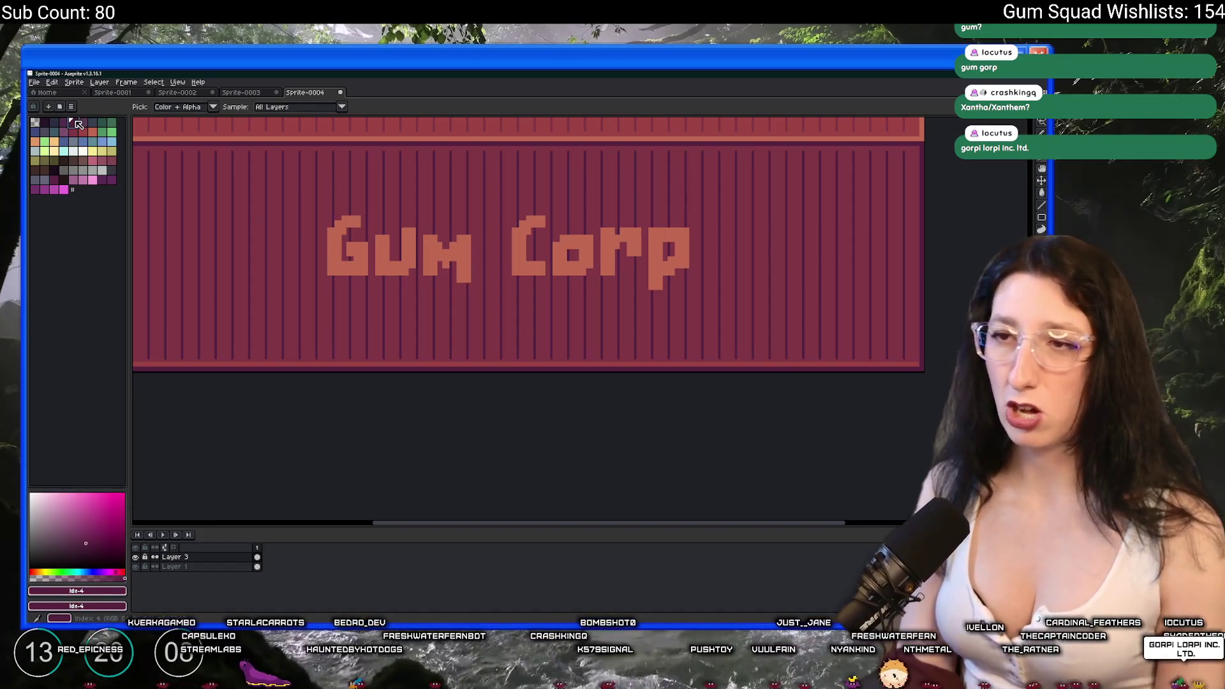
key(shift+o)
key(Escape)
Apply a red palette-colour outline to the Gum Corp letters.
key(minus)
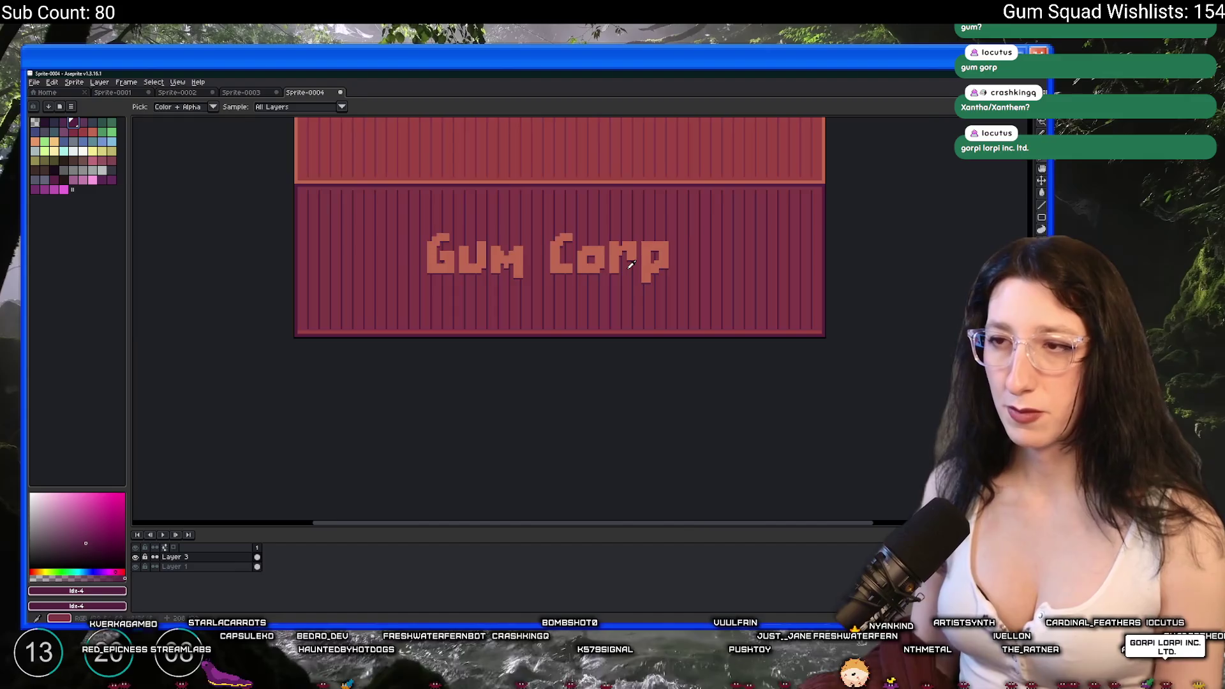
key(minus)
key(plus)
drag(585, 167, 574, 207)
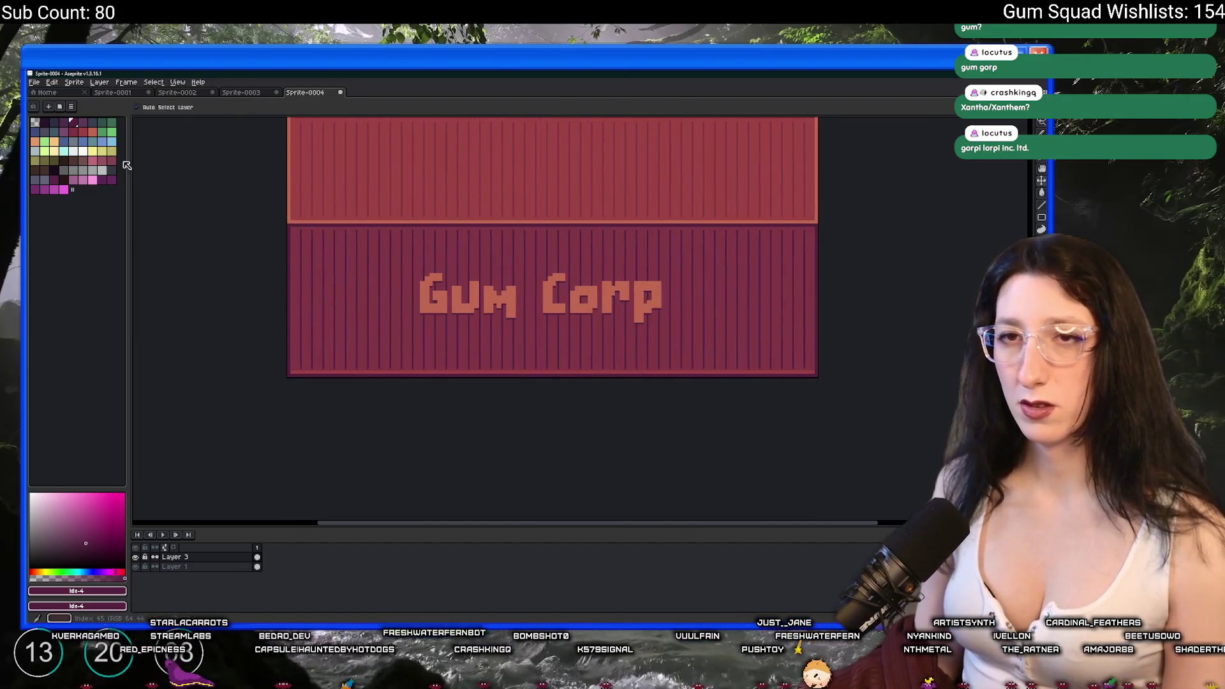
click(88, 132)
key(shift+o)
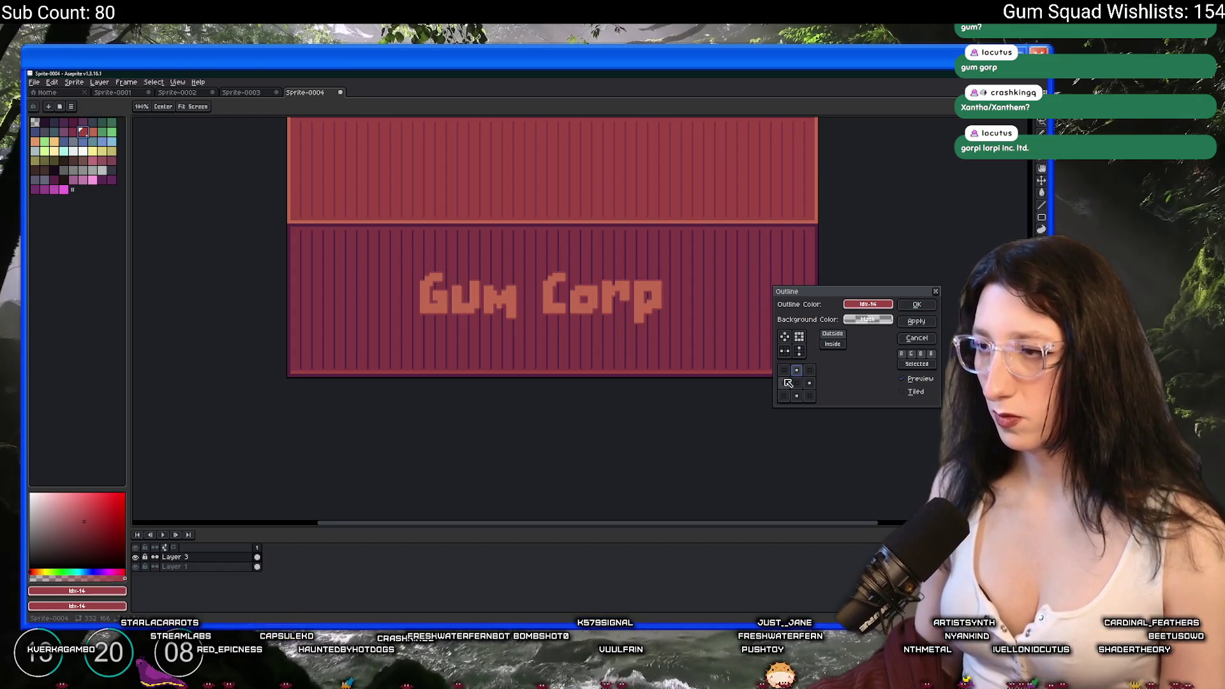
click(924, 326)
Eyedrop the orange lettering colour again.
key(i)
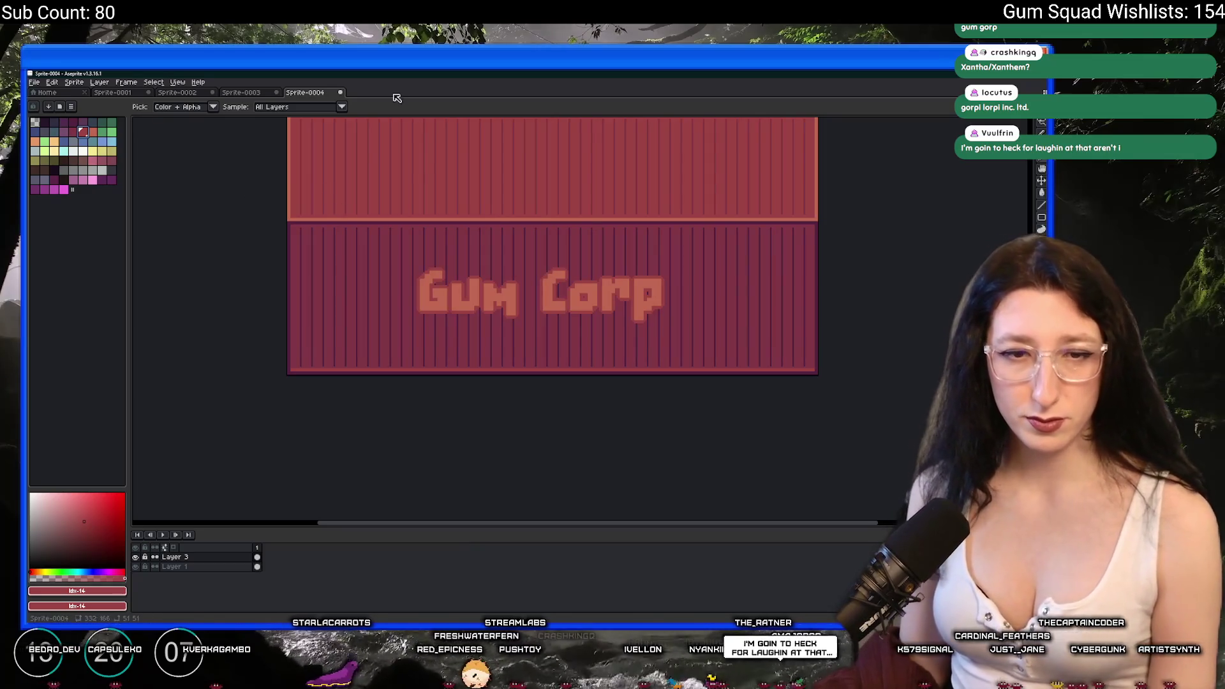
drag(544, 292, 412, 280)
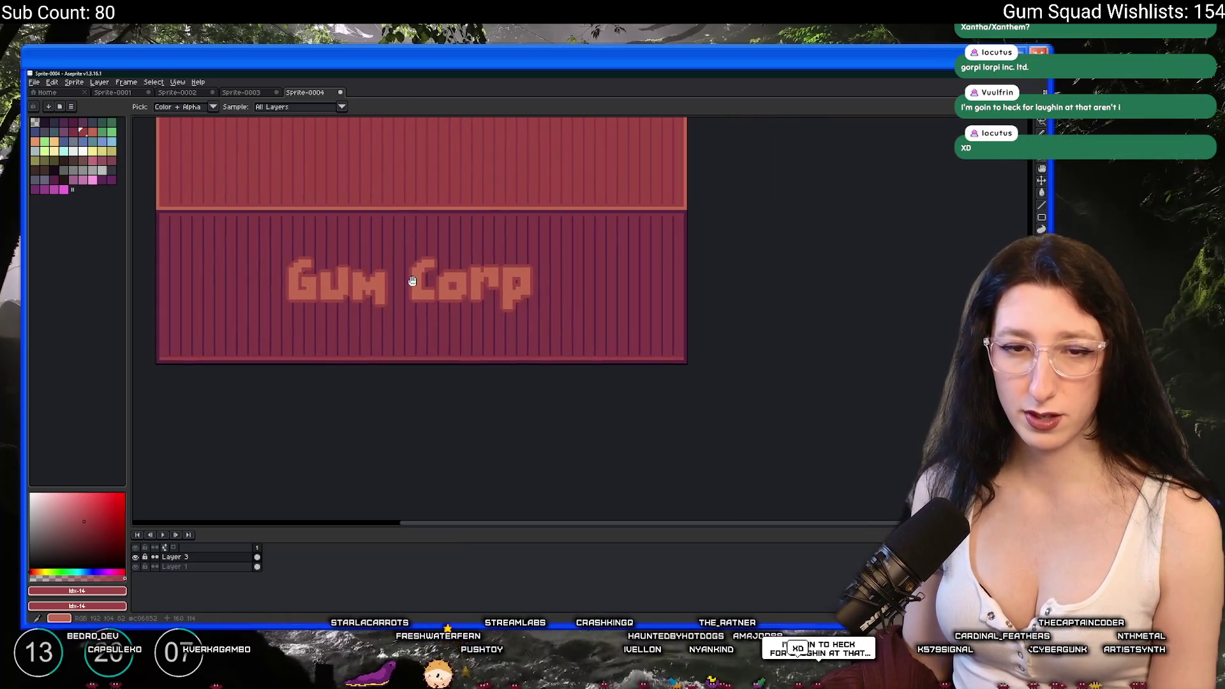
scroll(396, 274, up, 3)
click(312, 299)
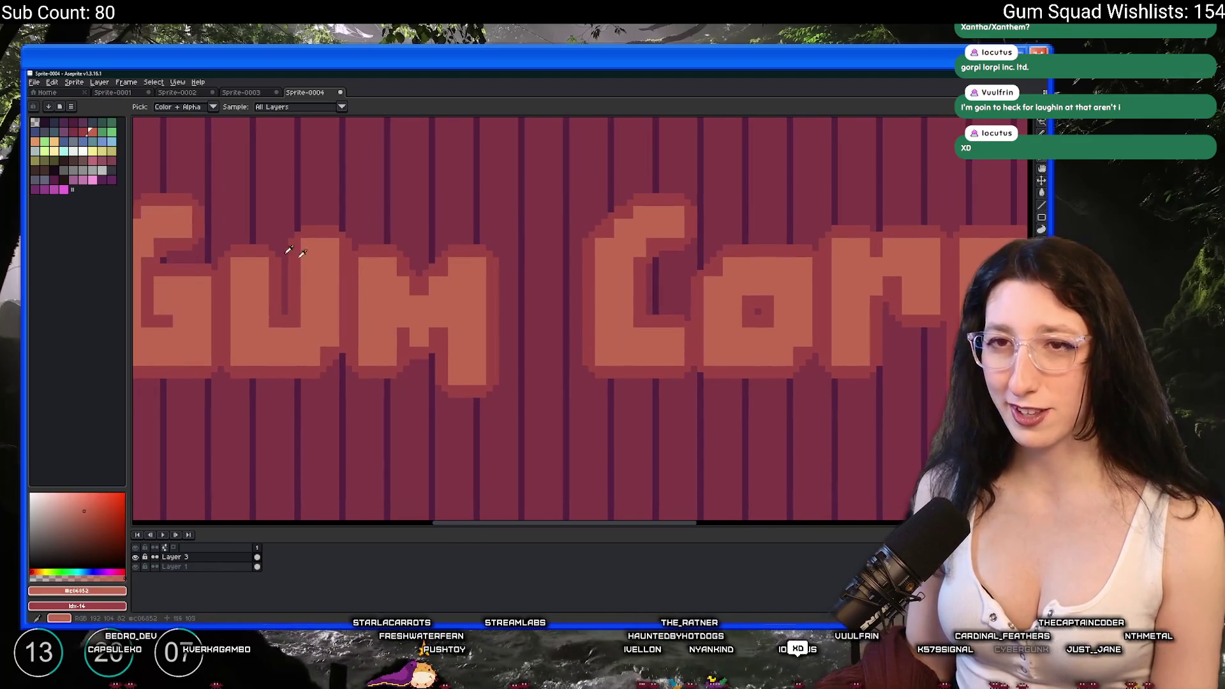
Recolour the orange Gum Corp lettering and its outlines to purple with Replace Color.
right_click(103, 180)
key(shift+r)
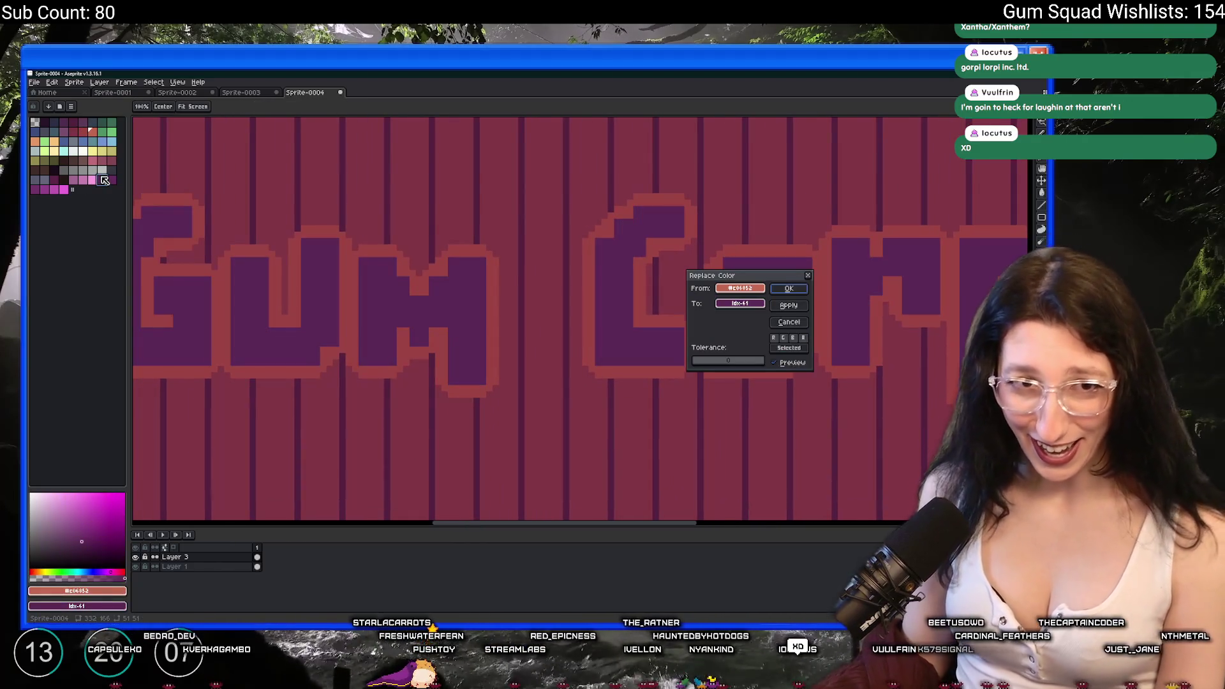
key(Return)
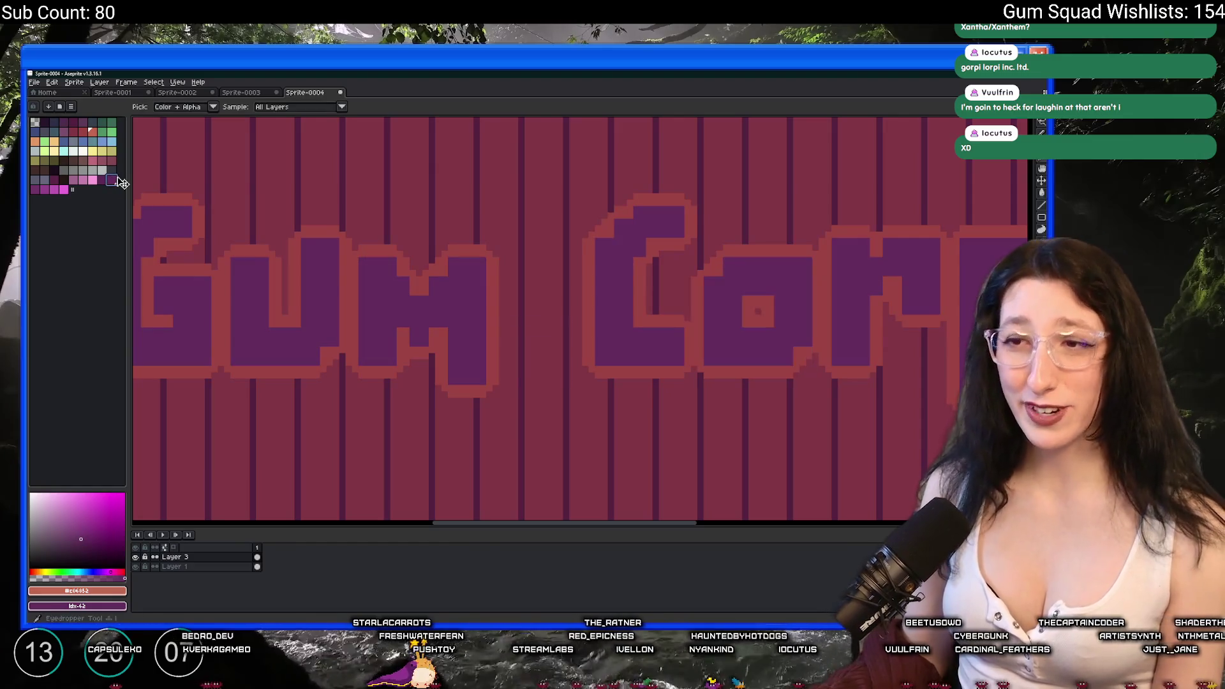
drag(279, 259, 451, 259)
click(416, 213)
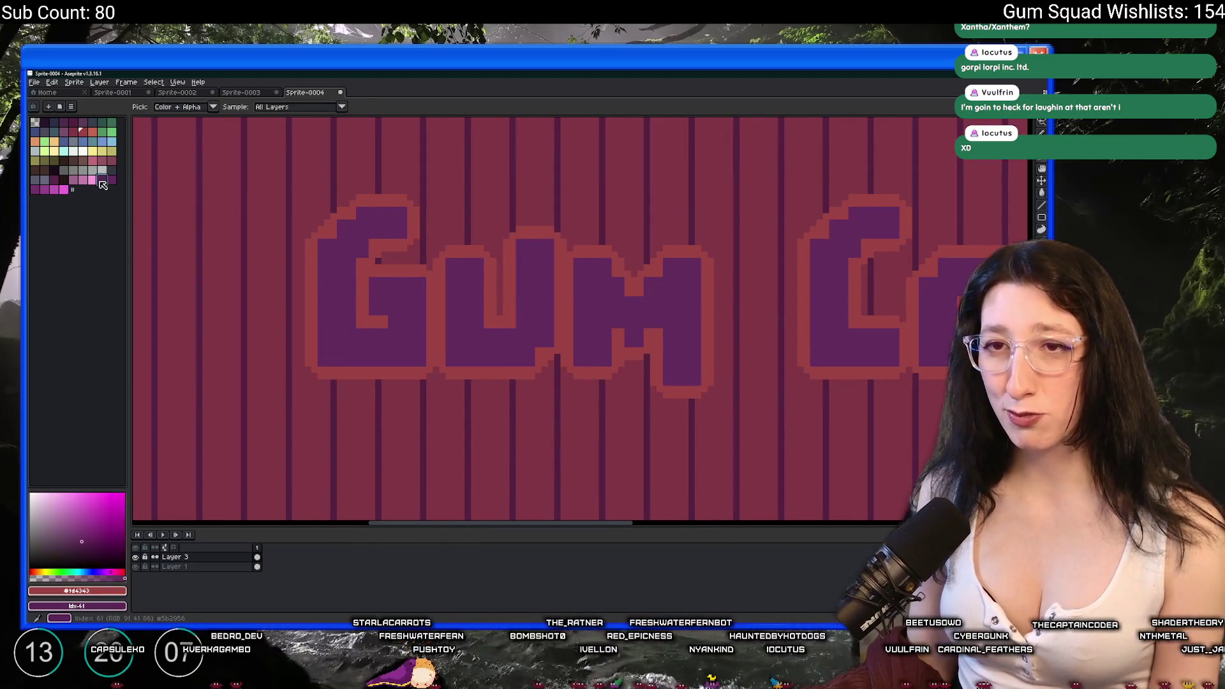
key(shift+r)
key(Return)
scroll(547, 253, down, 2)
scroll(547, 253, up, 2)
Replace the letters' purple fill with a brighter magenta.
click(476, 246)
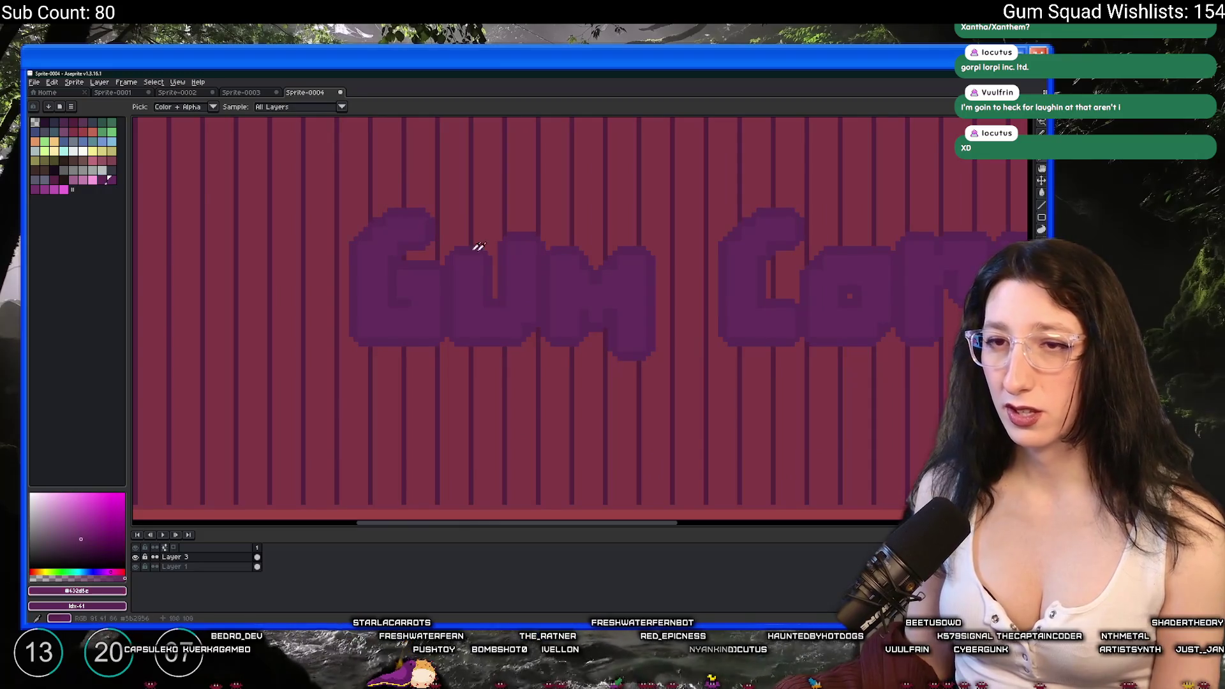
scroll(254, 240, down, 3)
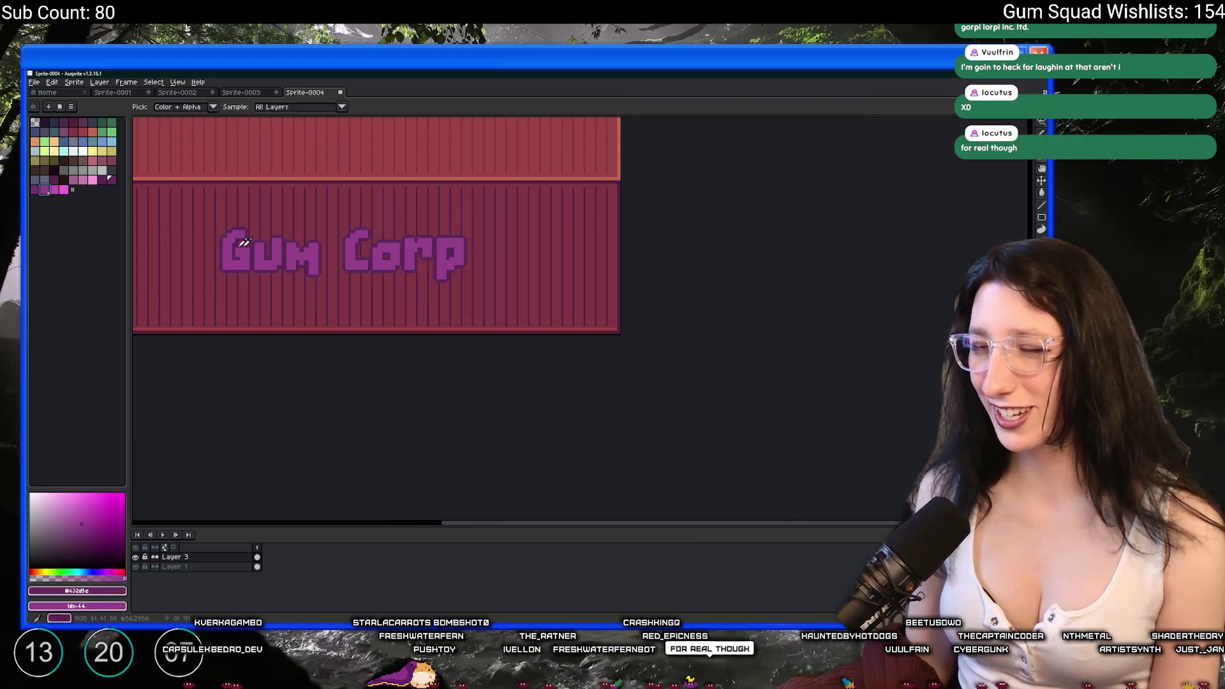
scroll(237, 244, up, 3)
key(shift+r)
key(Return)
scroll(275, 261, down, 3)
scroll(275, 261, up, 3)
Undo and then reapply the brighter purple lettering, and switch to the Rectangular Marquee tool.
key(ctrl+z)
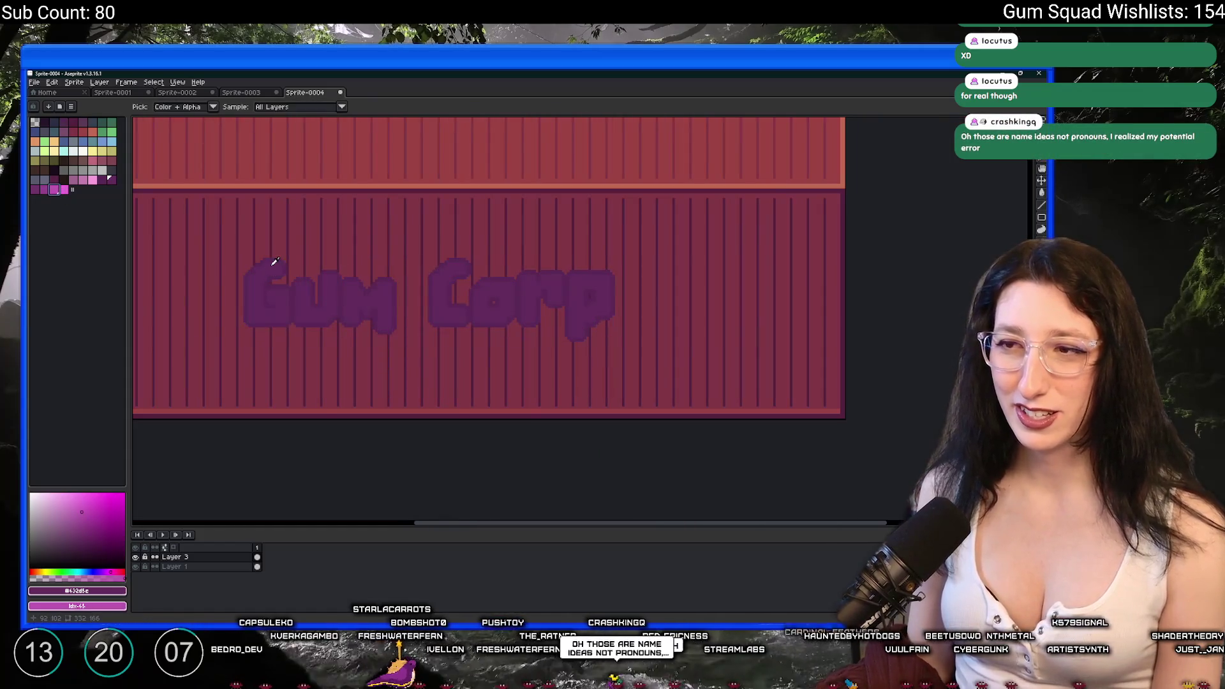
key(shift+r)
key(Return)
scroll(395, 256, down, 3)
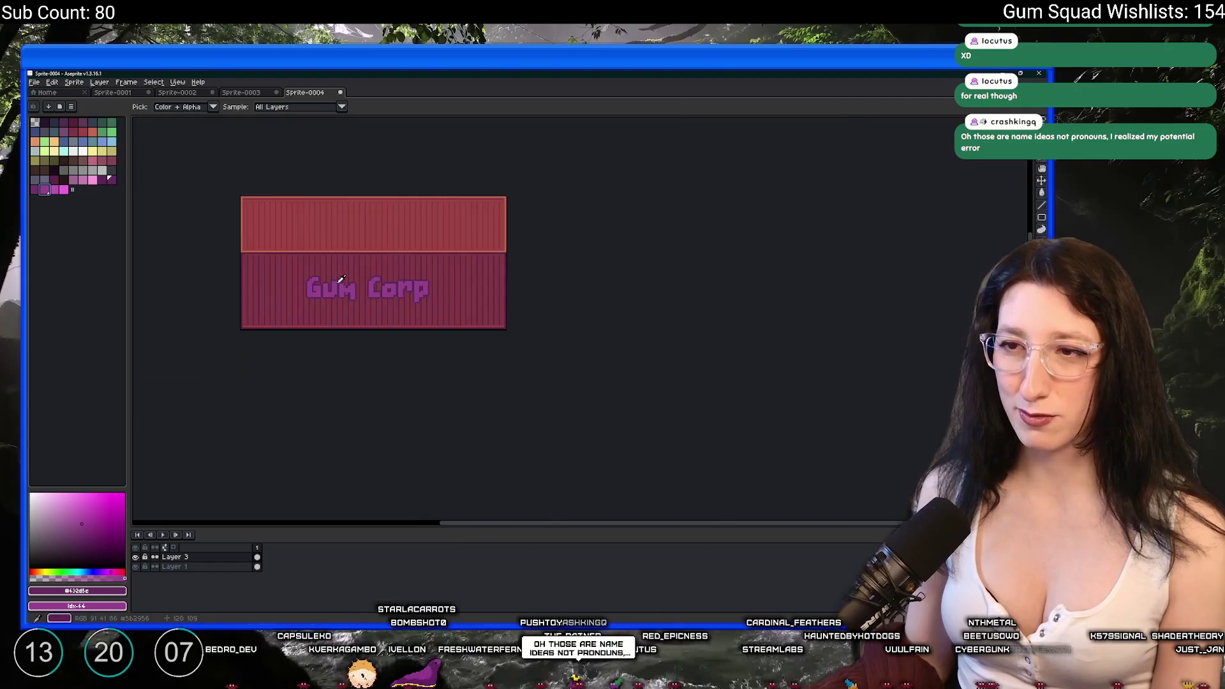
scroll(394, 256, up, 3)
key(m)
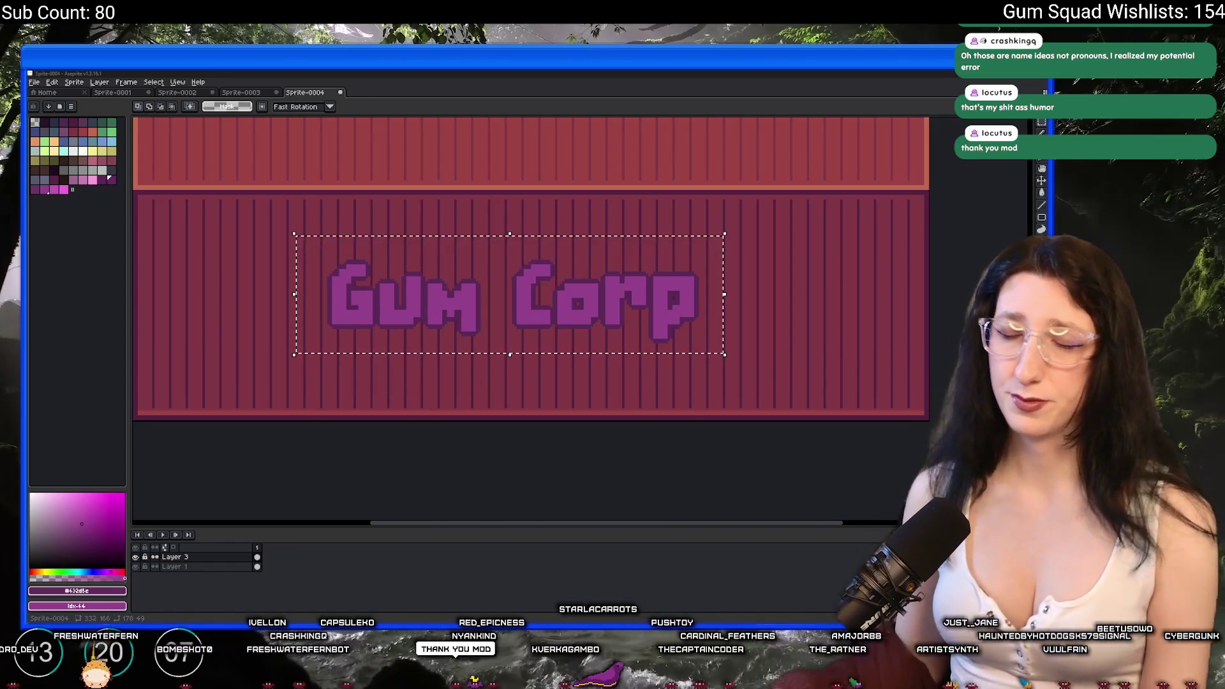
Move the selected Gum Corp lettering into place on the container.
scroll(543, 294, down, 1)
scroll(543, 294, up, 1)
scroll(543, 294, down, 1)
click(543, 294)
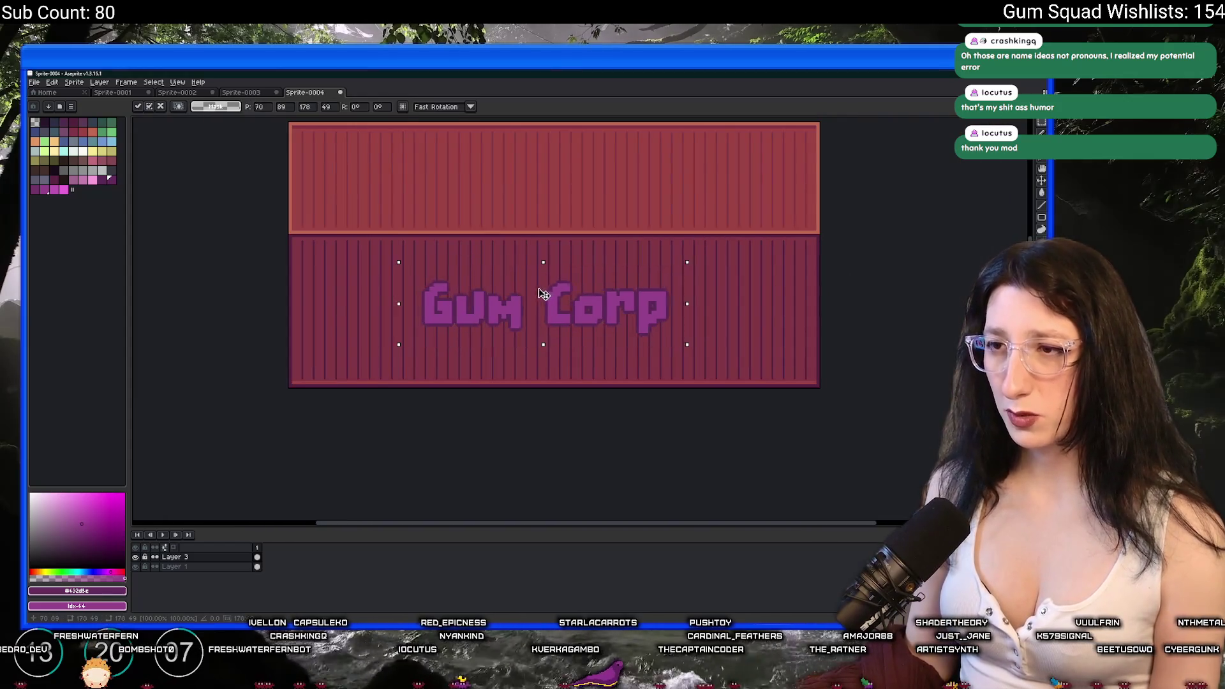
key(Return)
scroll(543, 291, down, 1)
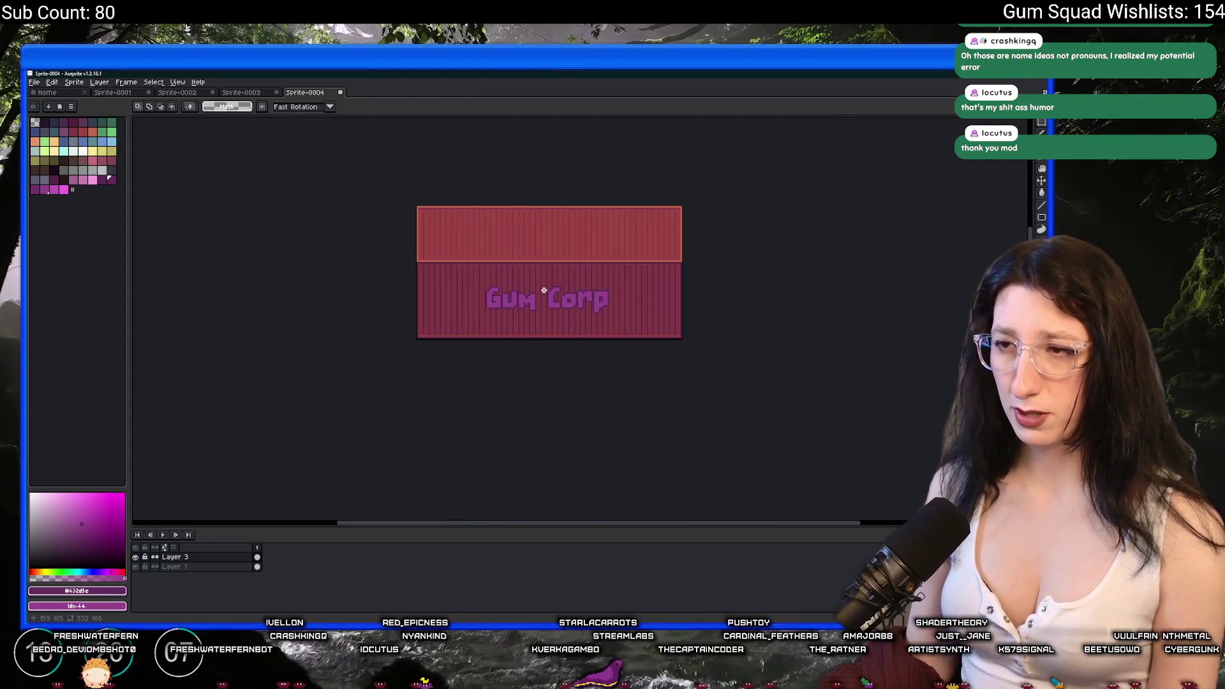
scroll(543, 290, up, 1)
scroll(384, 329, up, 1)
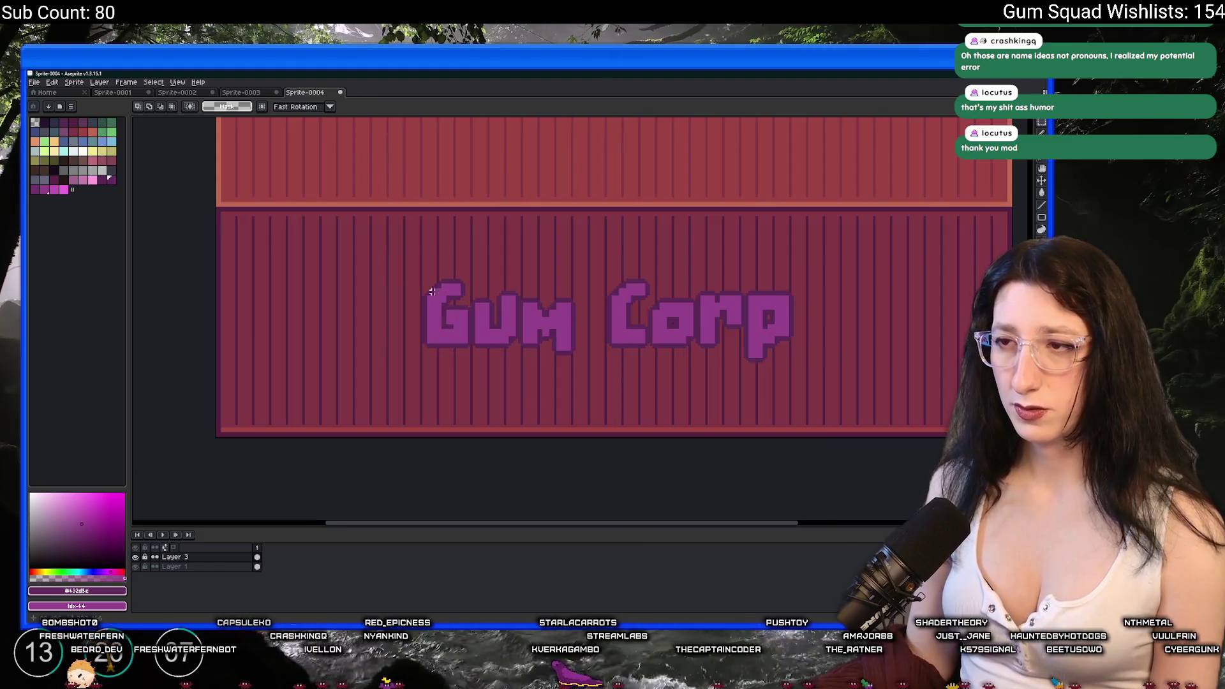
Set the pencil to a 2px brush with a new colour and draw a stroke on the container.
key(b)
scroll(404, 281, up, 2)
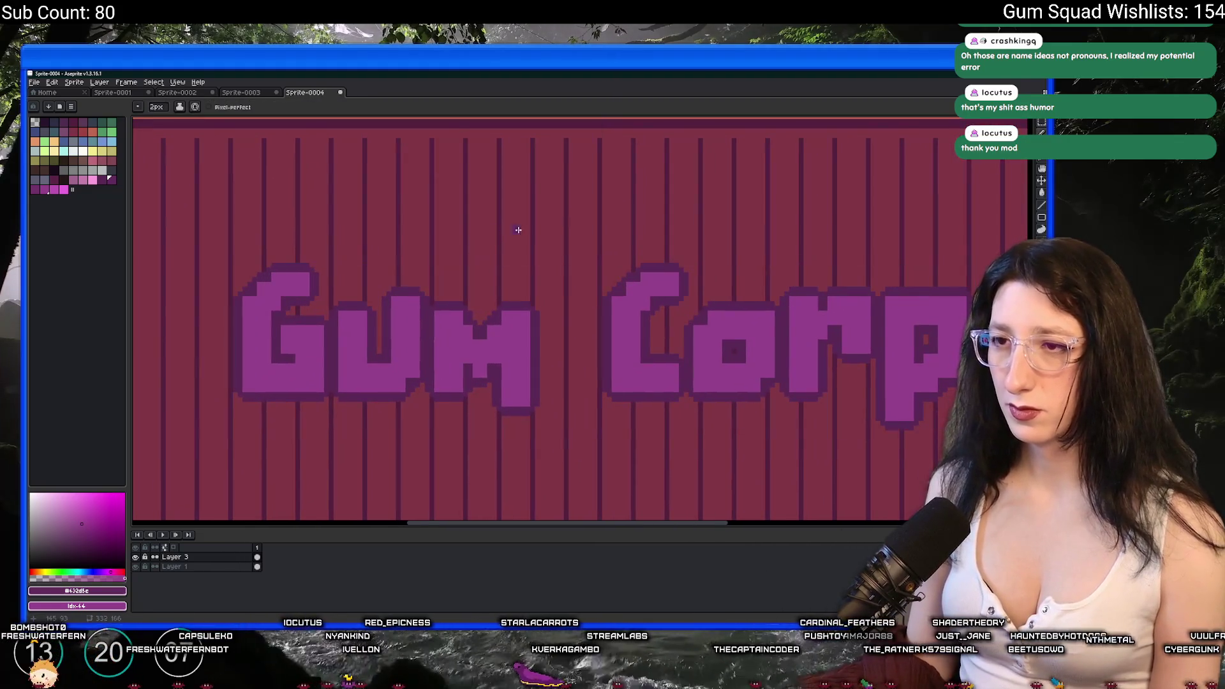
scroll(529, 240, up, 1)
key(minus)
key(minus)
scroll(576, 286, down, 3)
scroll(577, 287, up, 2)
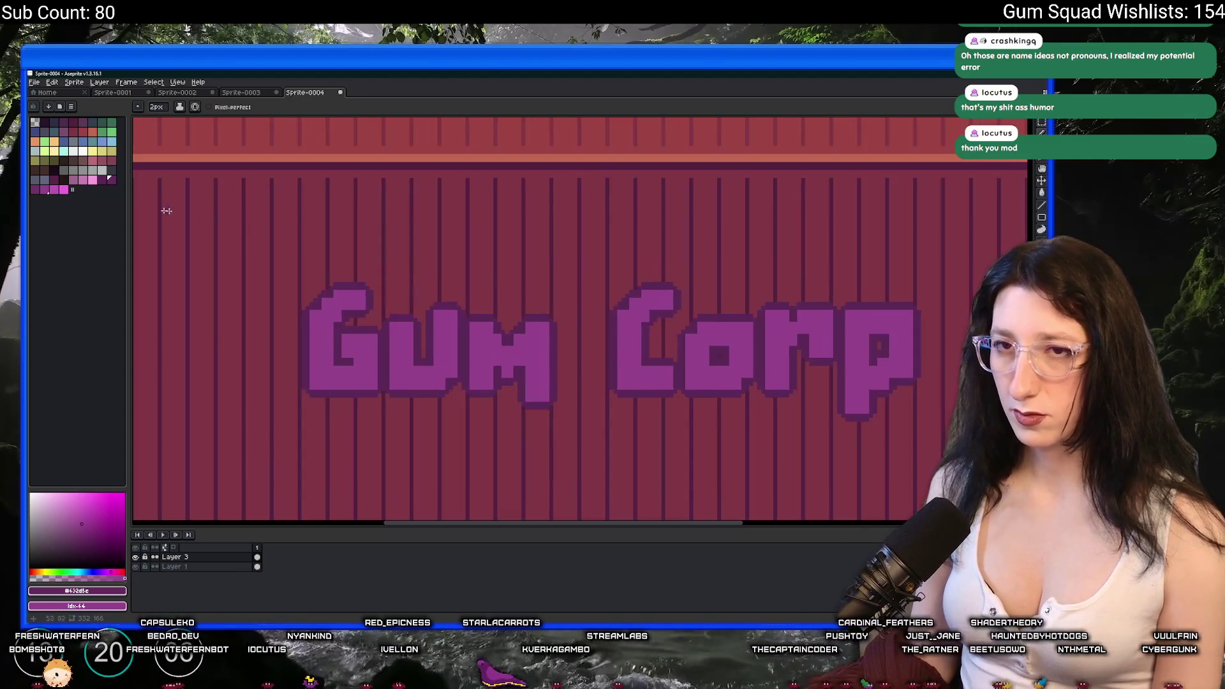
click(54, 189)
key(v)
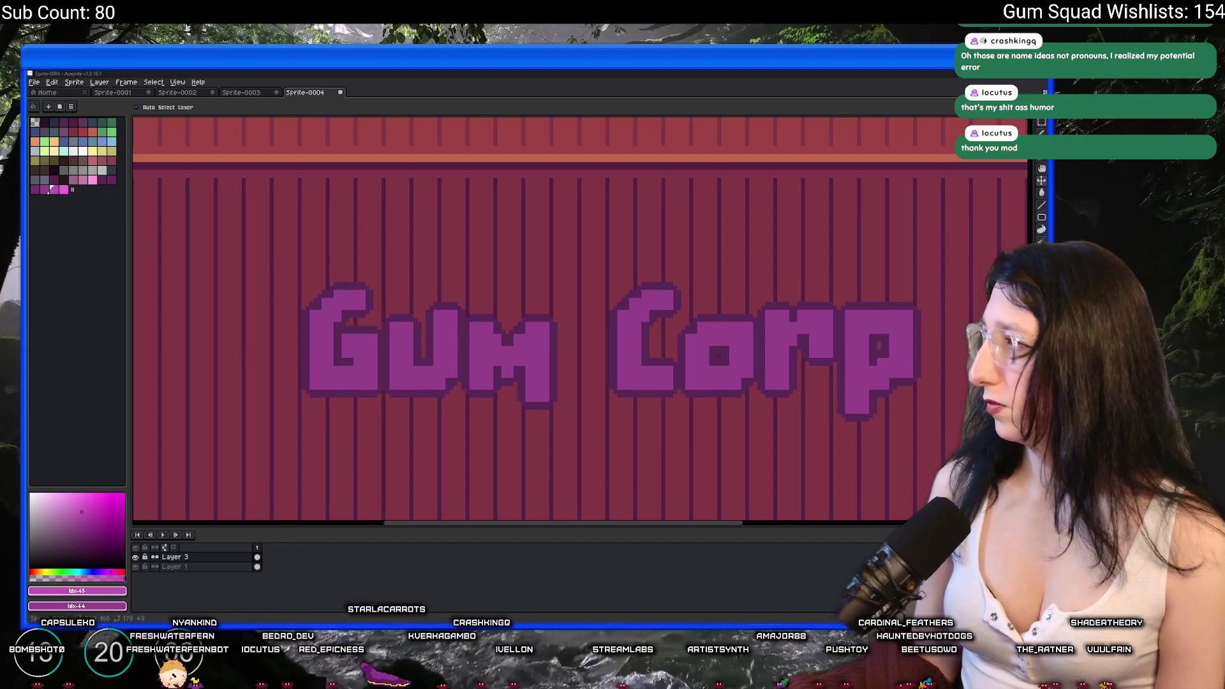
key(b)
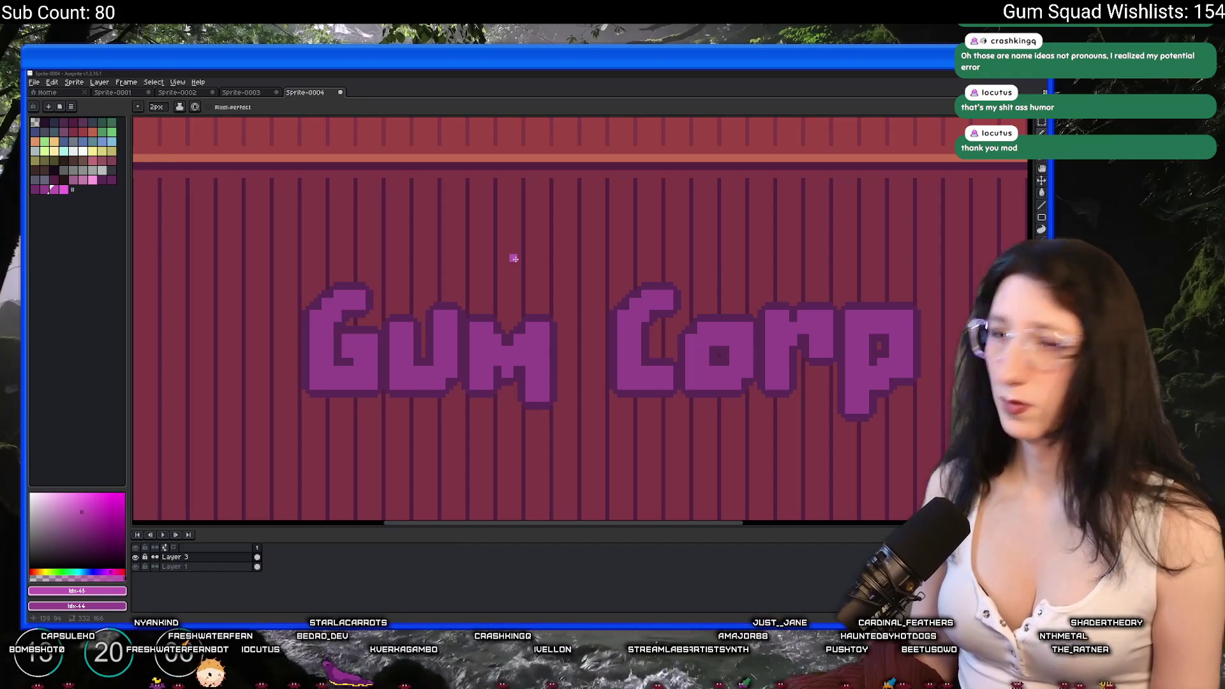
scroll(517, 282, down, 3)
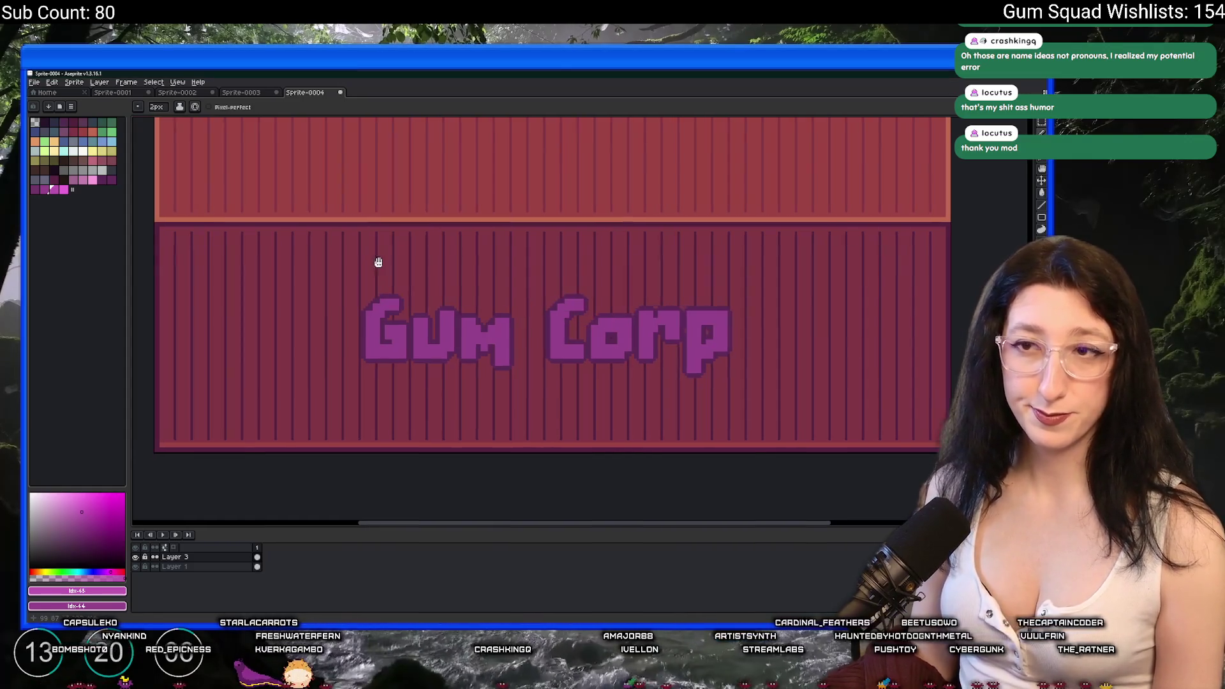
scroll(388, 262, down, 3)
drag(259, 218, 301, 264)
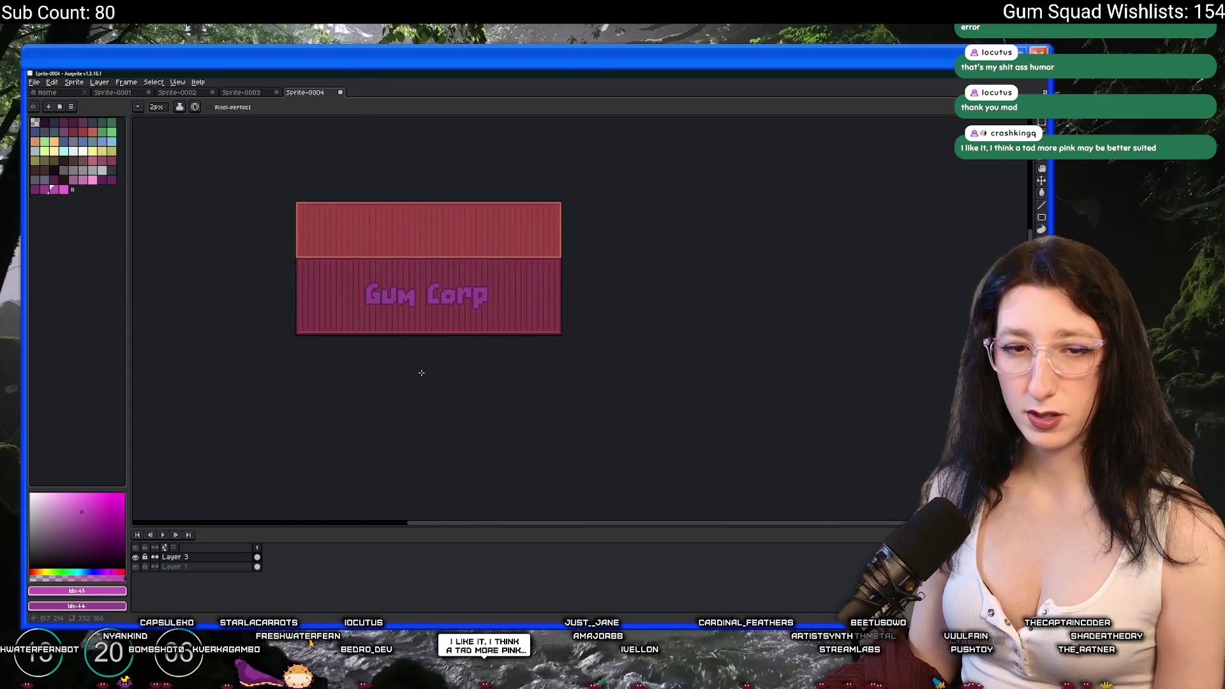
scroll(393, 318, up, 3)
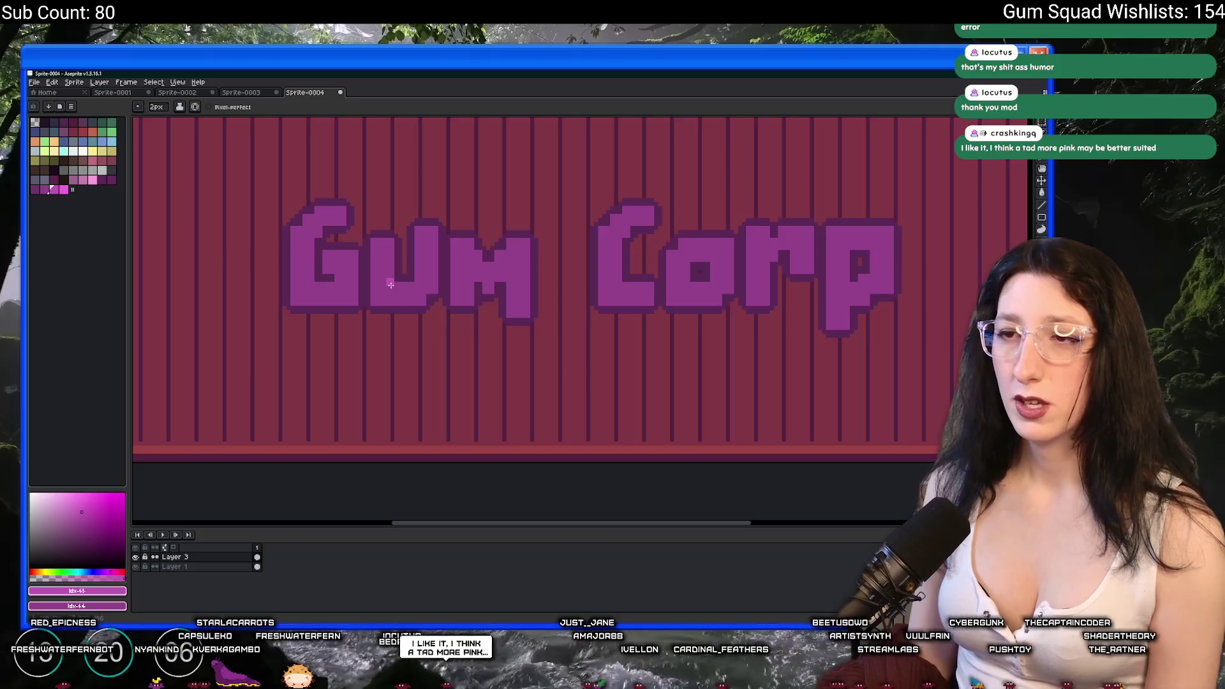
Replace the purple of the Gum Corp letters with a lighter pink swatch.
key(p)
key(Escape)
key(p)
key(Escape)
alt+click(392, 284)
click(83, 180)
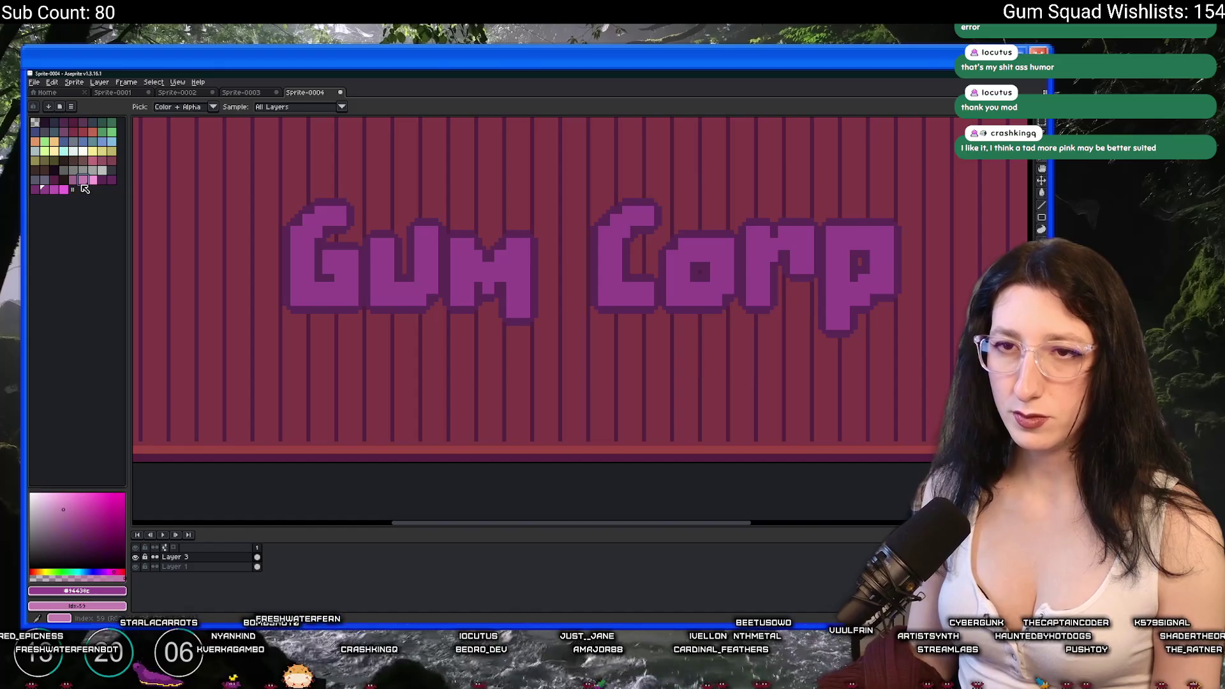
key(shift+r)
key(Return)
Replace the dark purple letter outlines with a pink palette swatch.
alt+click(294, 207)
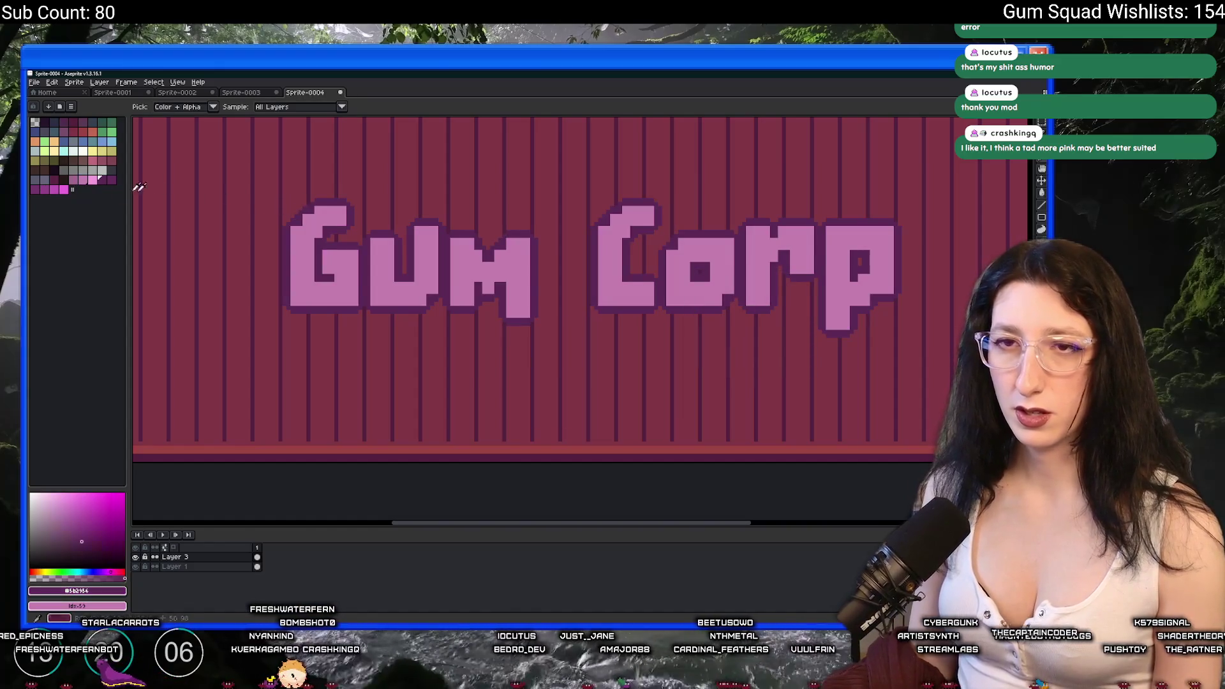
key(shift+r)
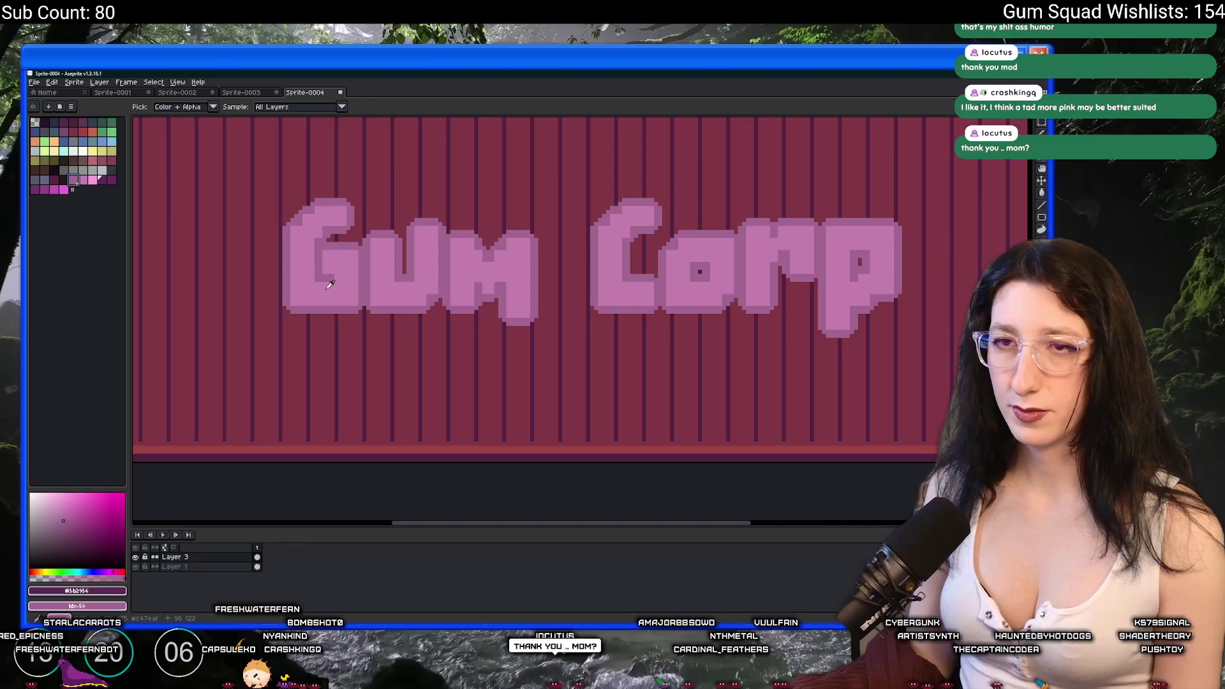
click(92, 180)
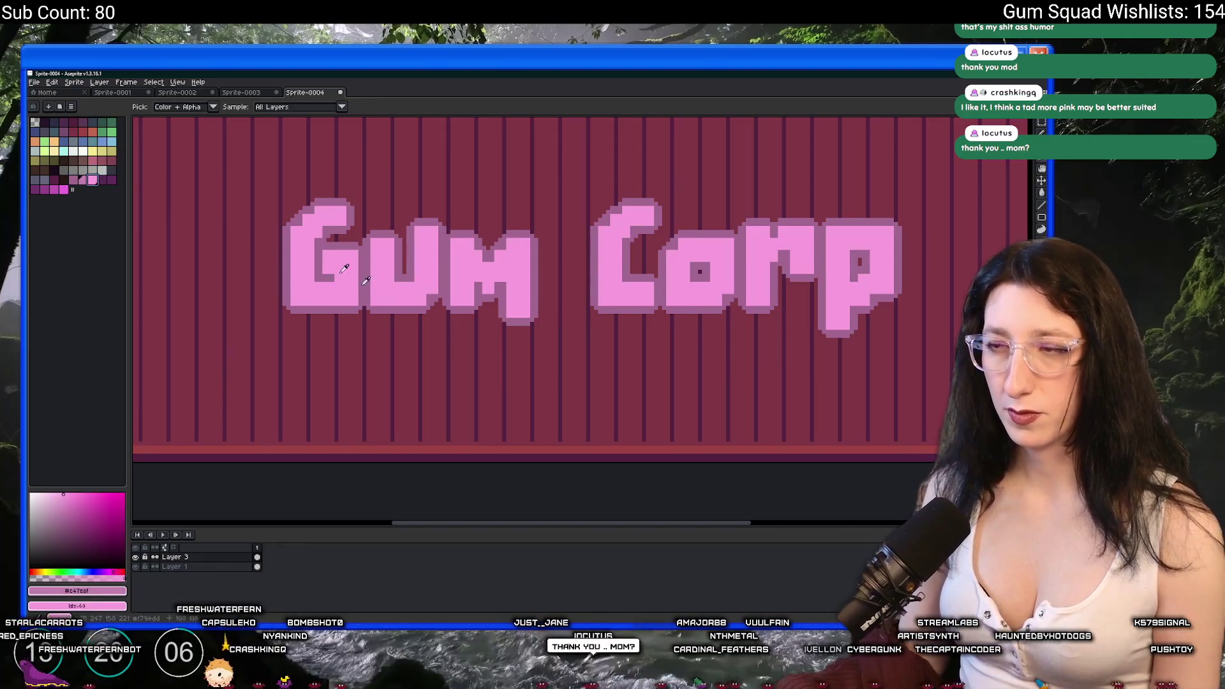
Undo the pink recolouring, redo it to compare, then undo again to keep purple.
scroll(370, 283, down, 3)
scroll(370, 282, up, 2)
scroll(388, 354, down, 5)
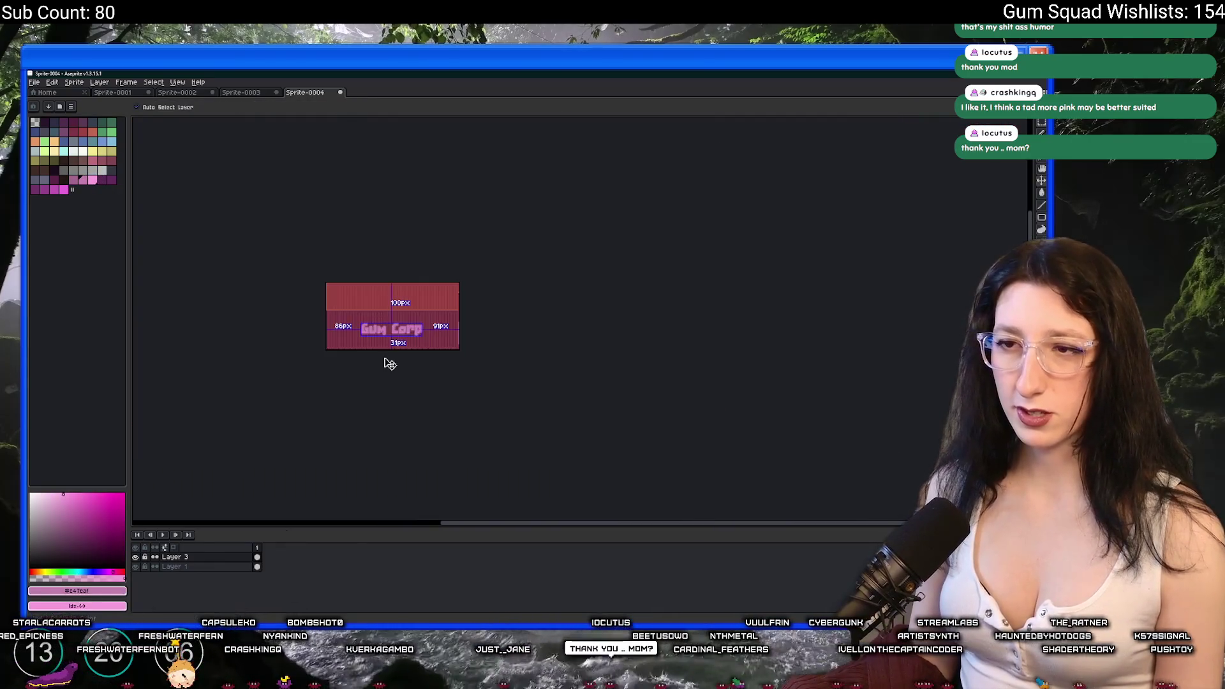
scroll(388, 354, up, 5)
key(ctrl)
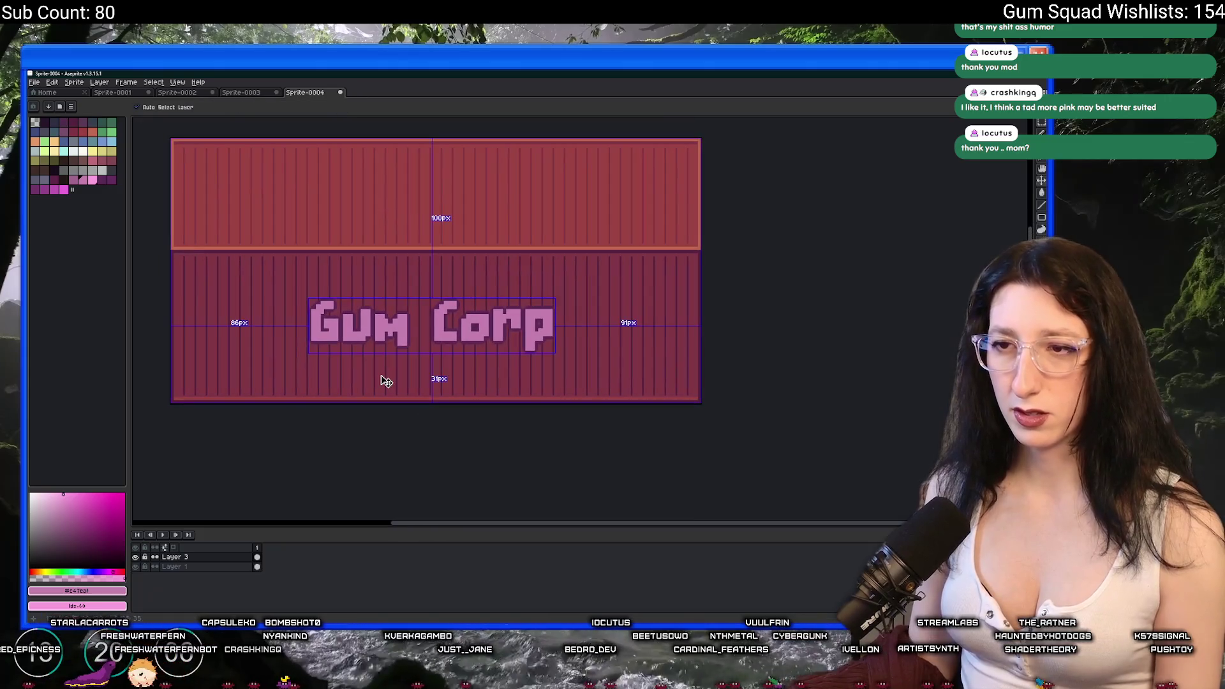
key(ctrl+z)
scroll(386, 381, down, 3)
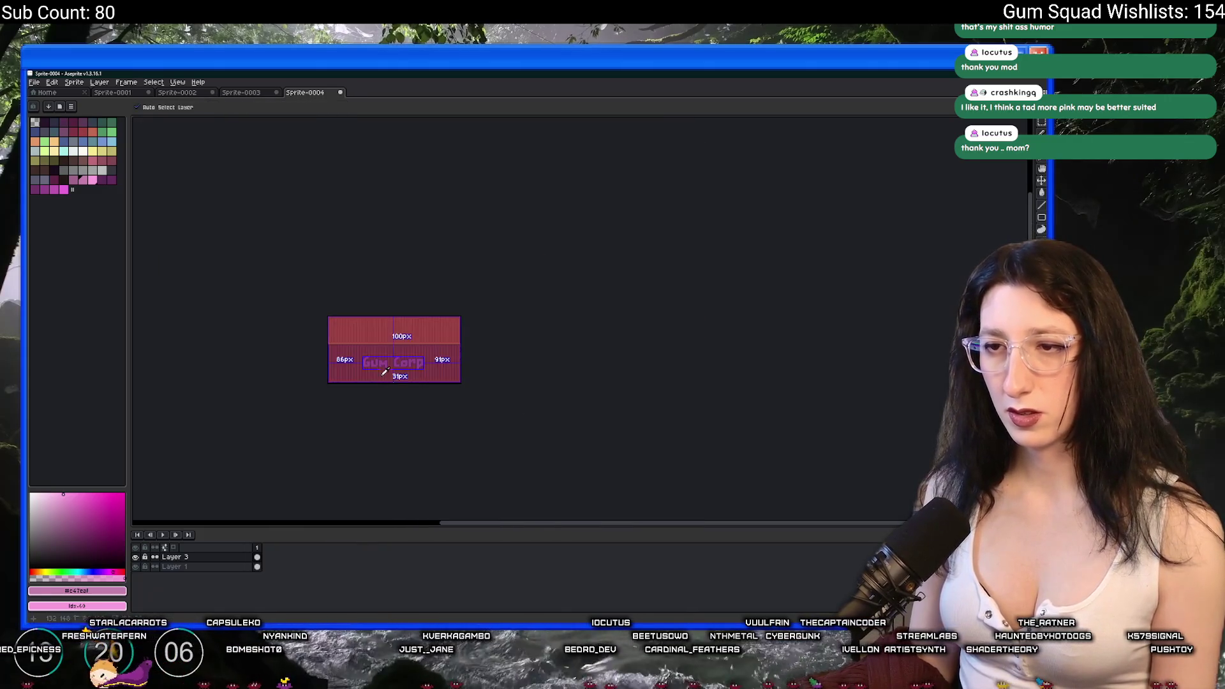
scroll(386, 380, up, 2)
key(ctrl+y)
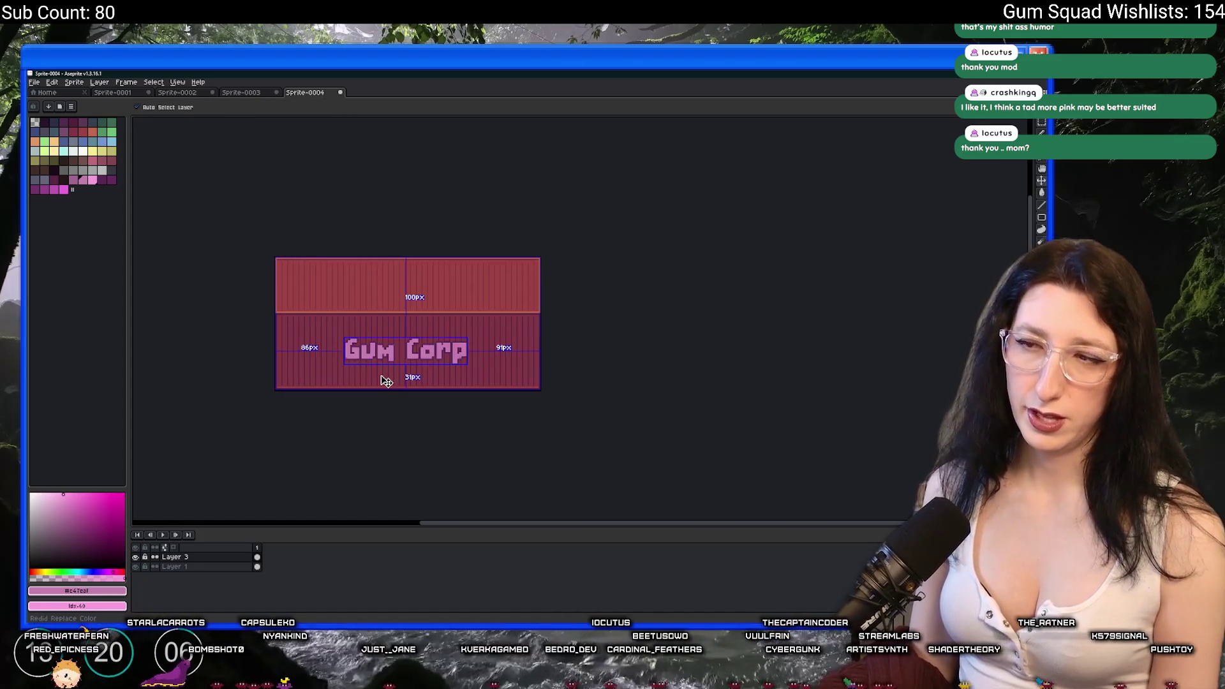
key(ctrl+z)
scroll(385, 376, down, 2)
scroll(386, 376, up, 4)
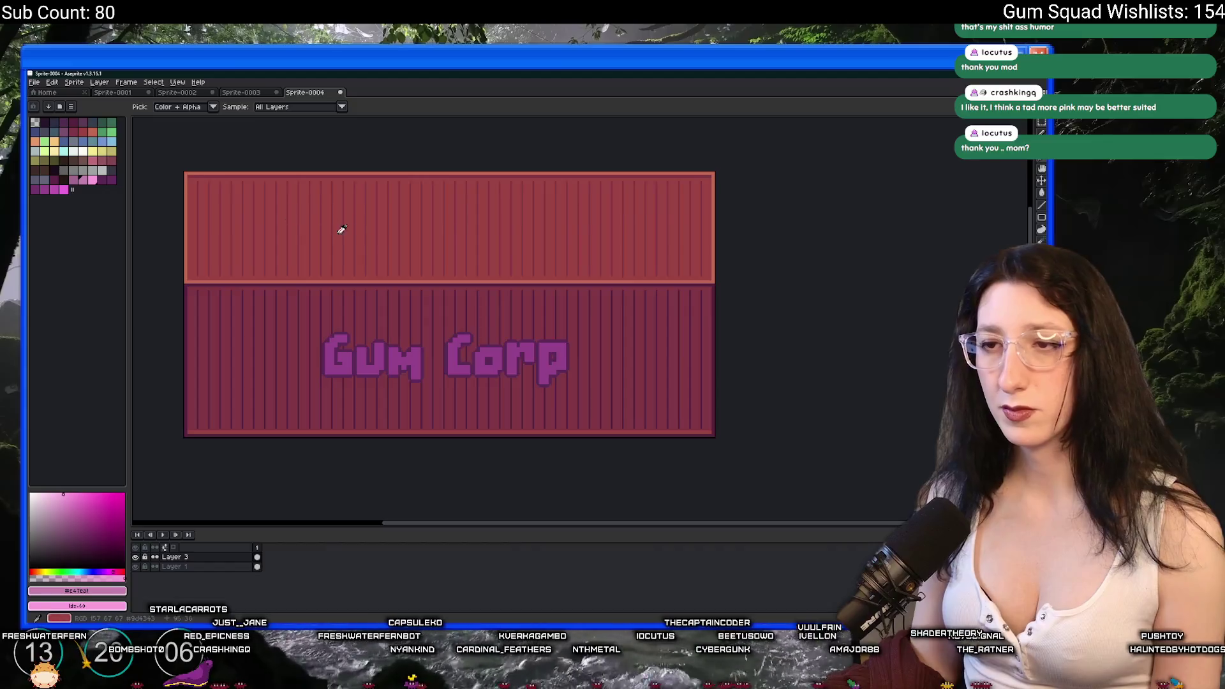
scroll(431, 255, down, 2)
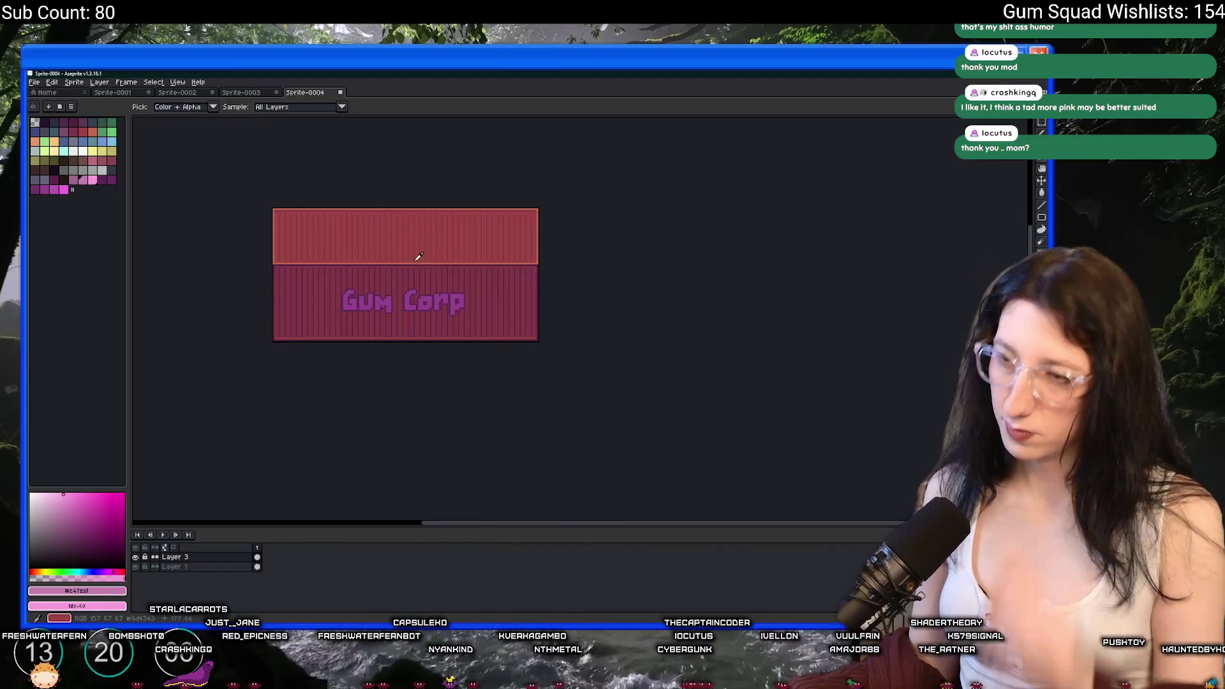
scroll(418, 256, up, 2)
Bring the whole container into view and open the export settings' output location list.
drag(383, 246, 479, 243)
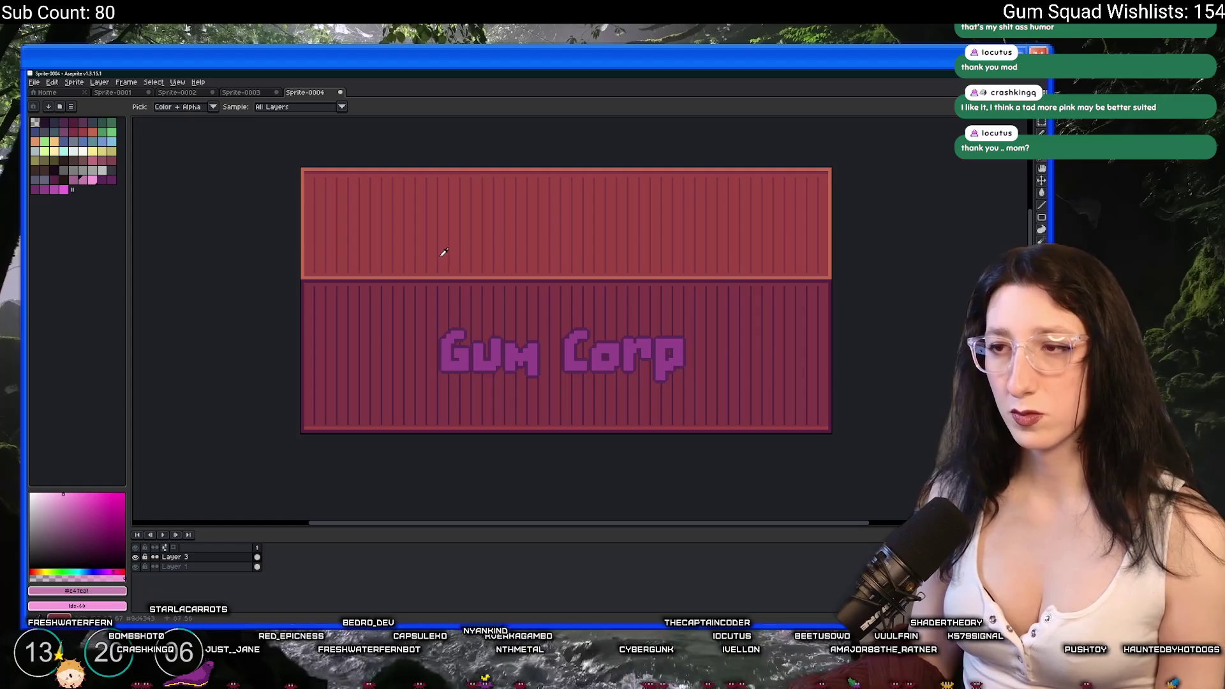
key(ctrl+alt+shift+s)
click(806, 254)
Export the sprite into Desktop > UnknownSpaces > Art as GumCorpRed.png.
click(792, 268)
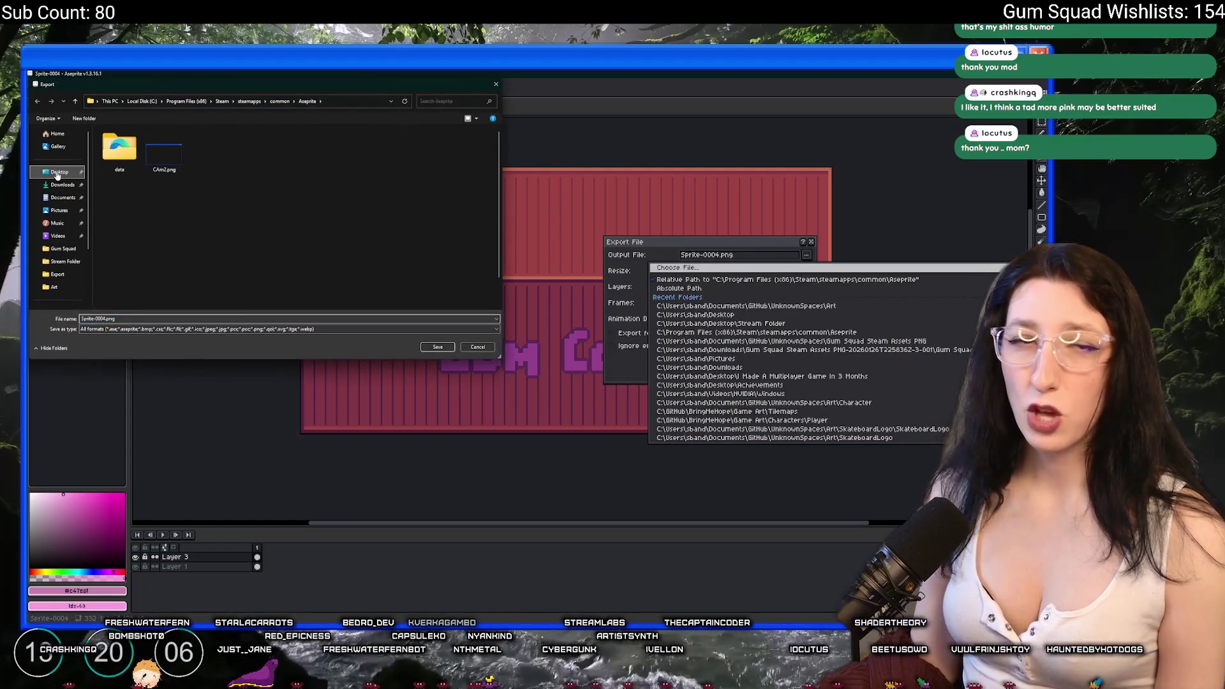
click(58, 174)
double_click(127, 280)
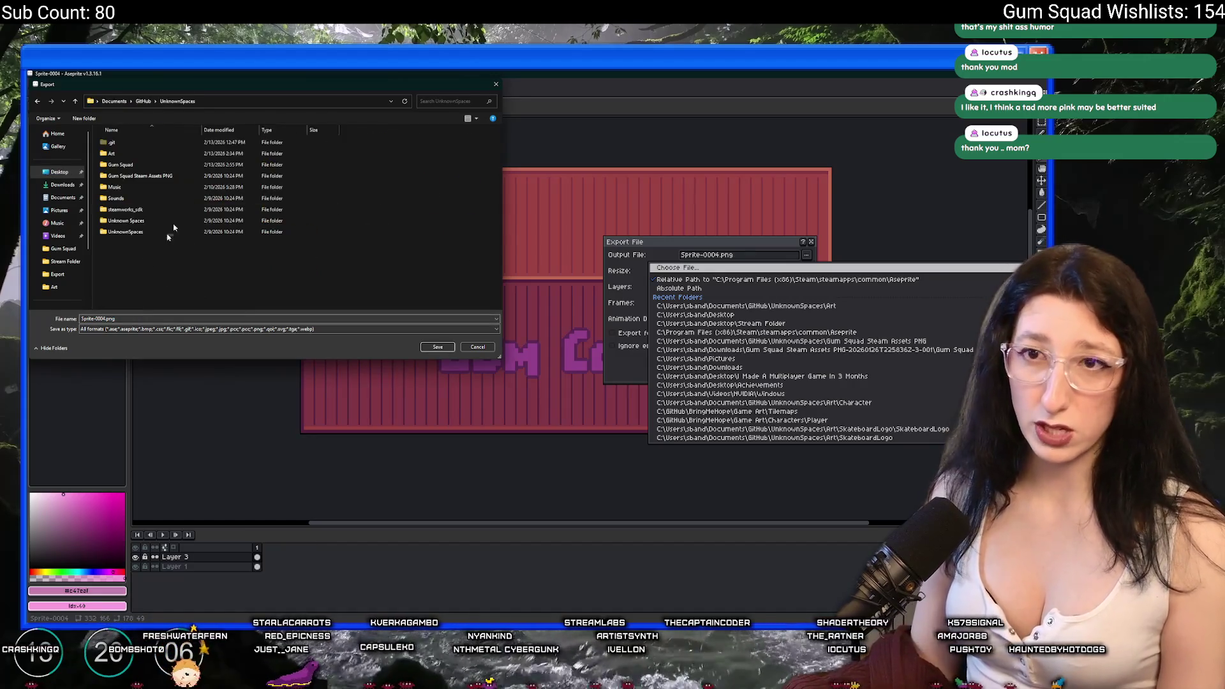
click(172, 153)
double_click(173, 153)
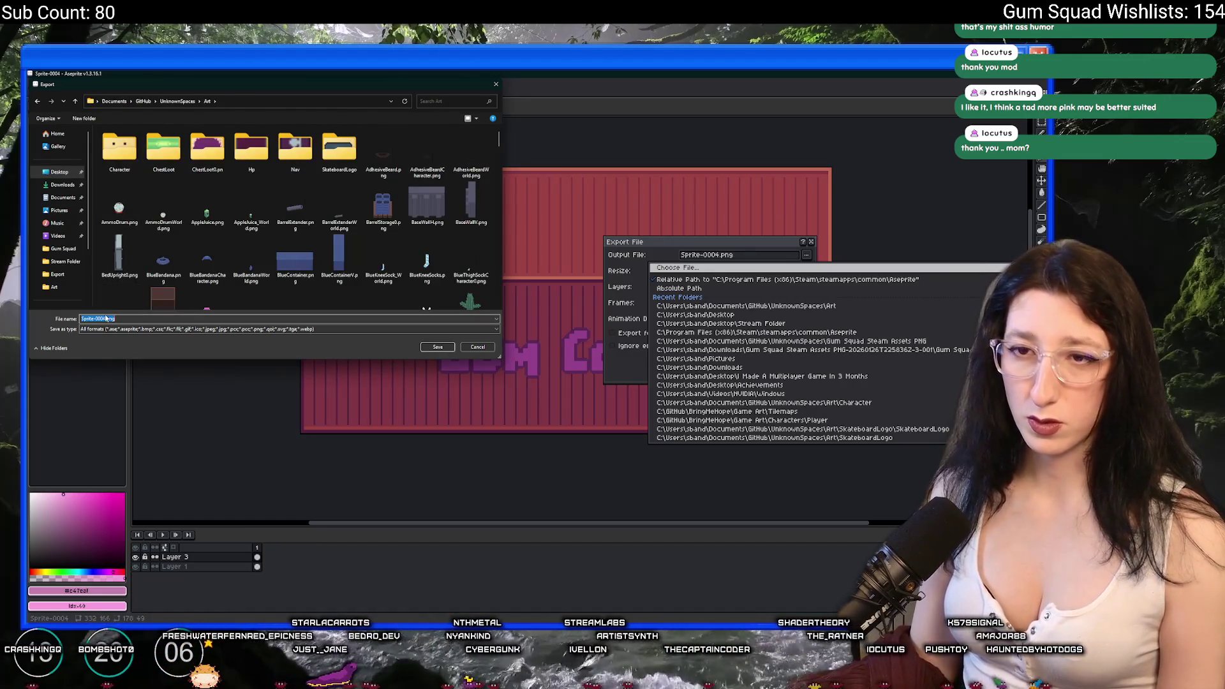
text(GumCorpRed)
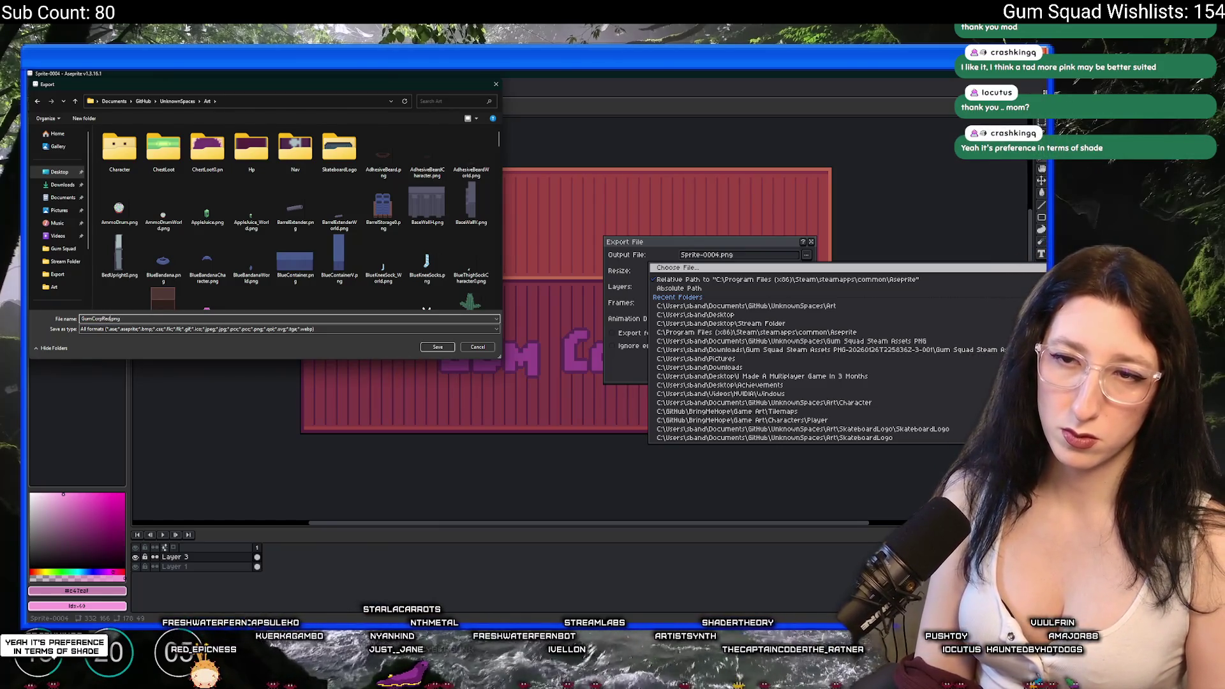
text(ner)
key(Return)
key(Return)
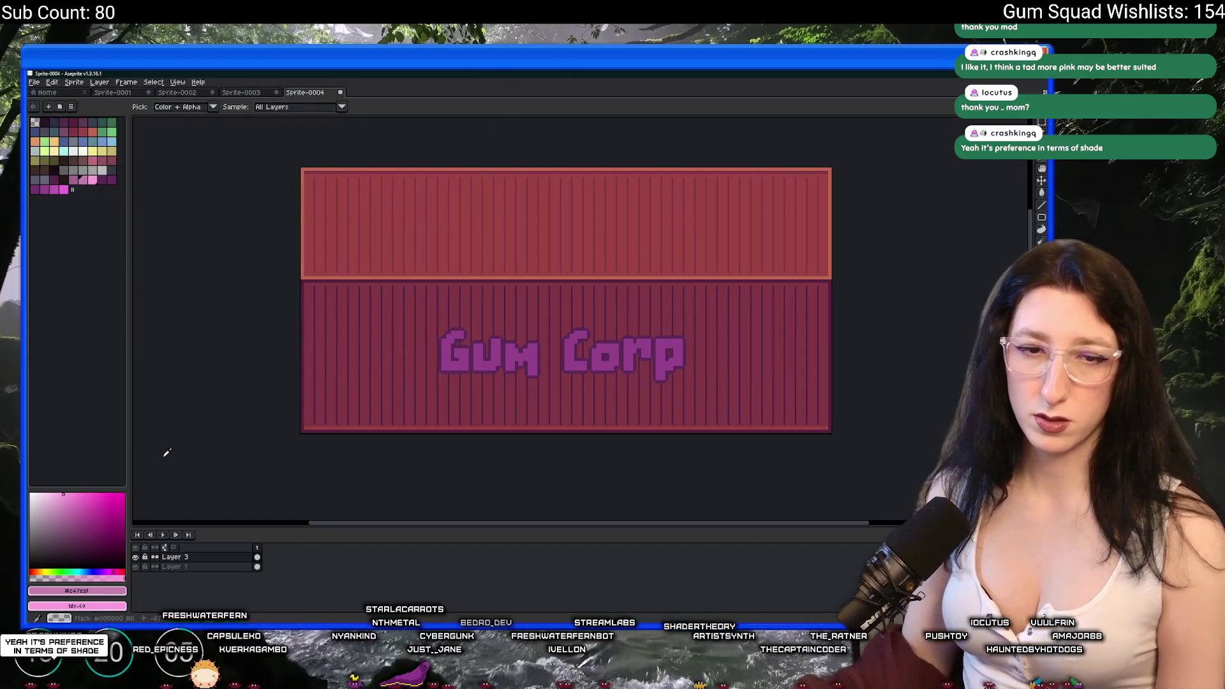
scroll(695, 326, right, 2)
key(alt+Tab)
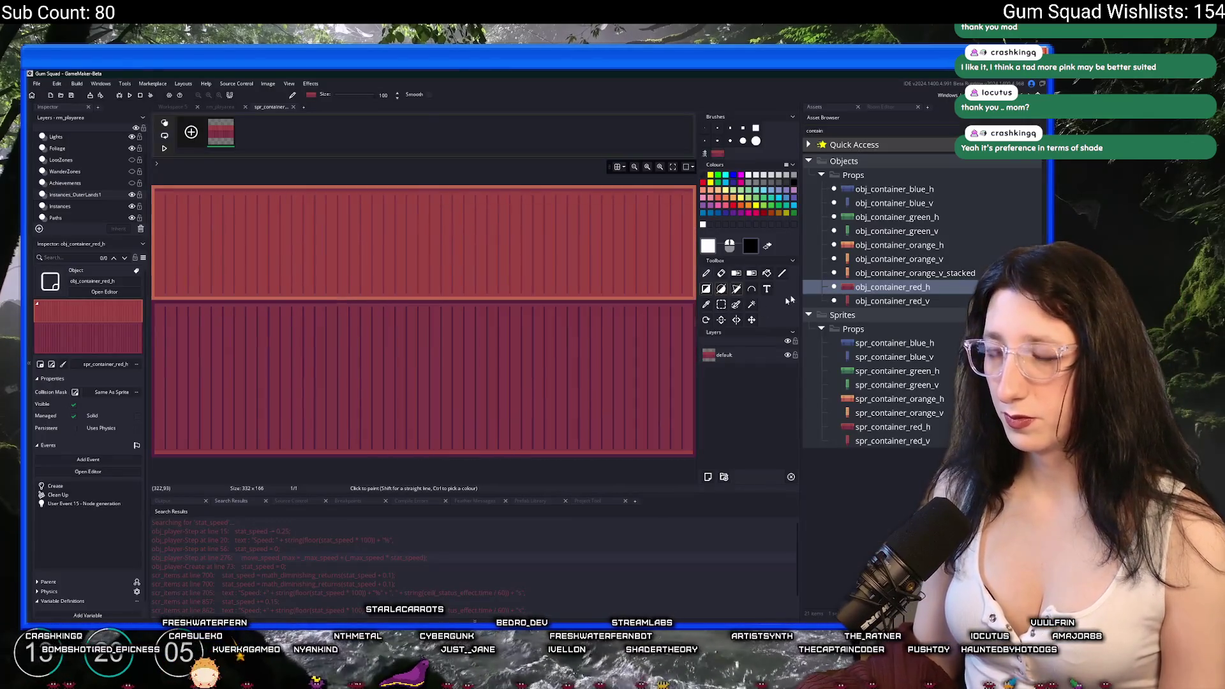
Duplicate spr_container_red_h, name the copy spr_container_red_gumcorp_h, and open it in the sprite editor.
click(892, 427)
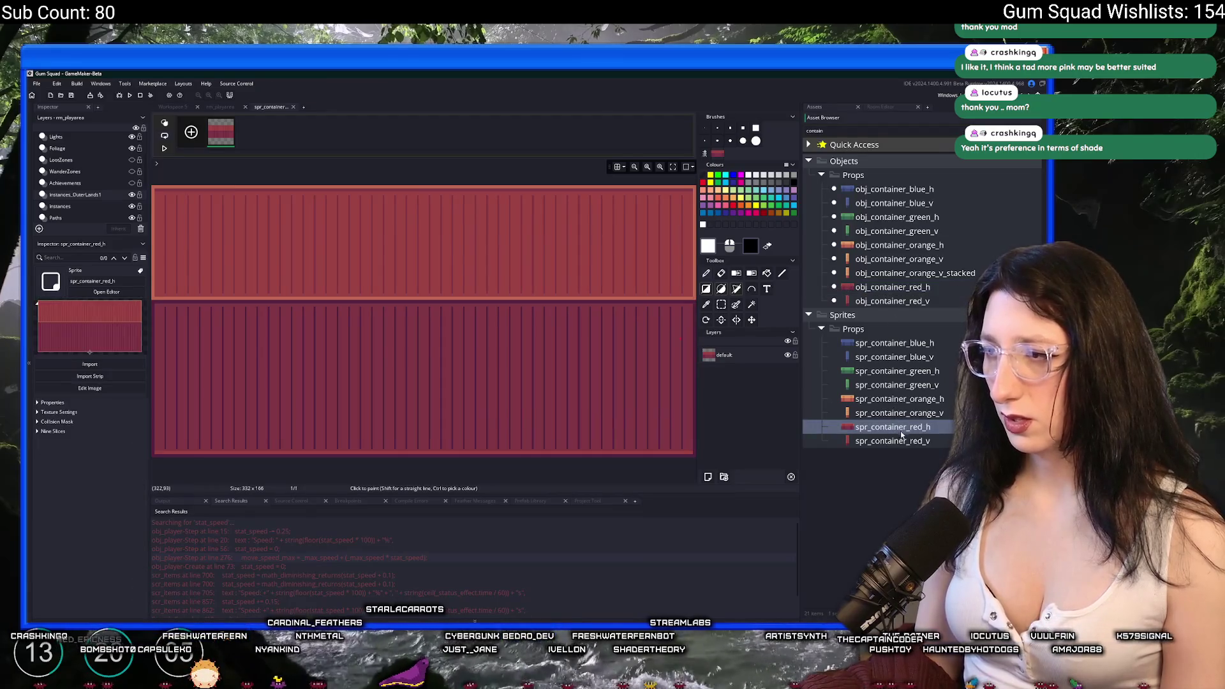
key(ctrl+d)
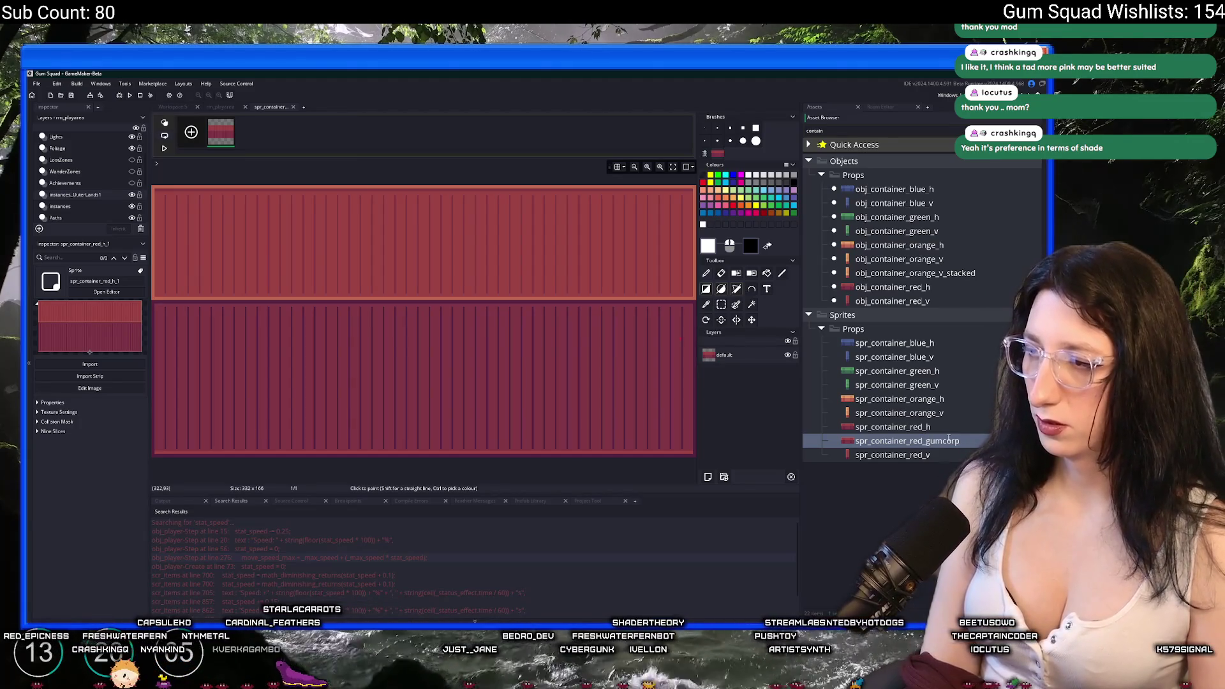
key(Return)
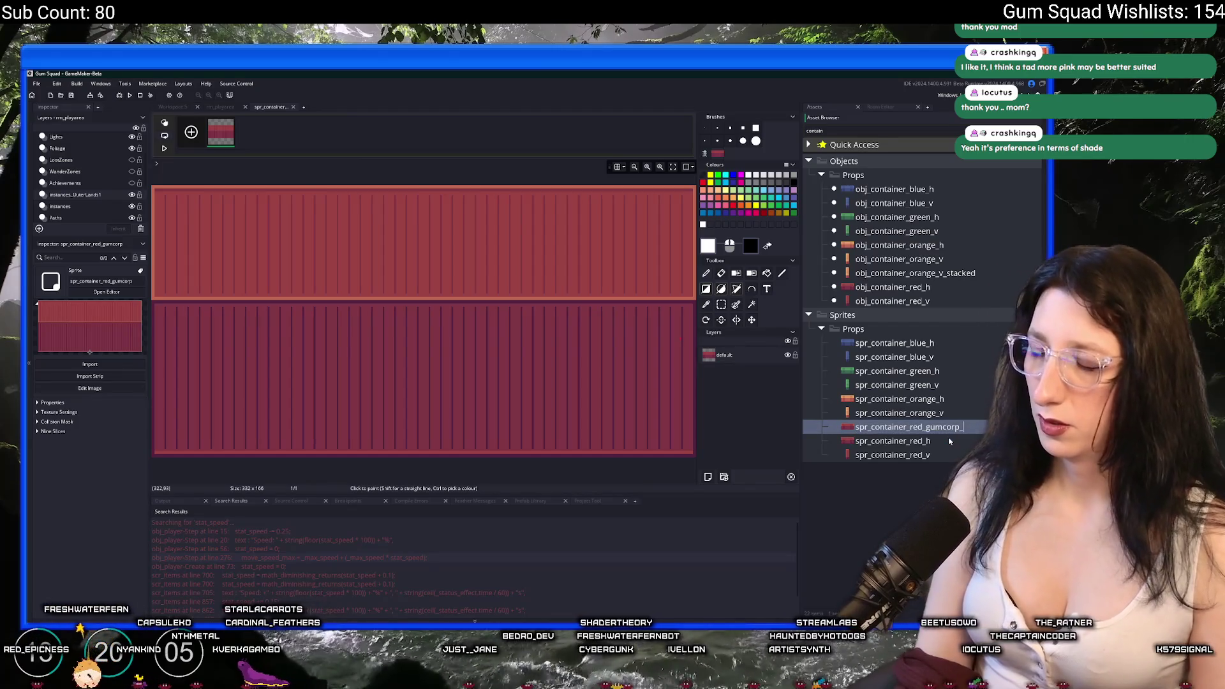
double_click(955, 427)
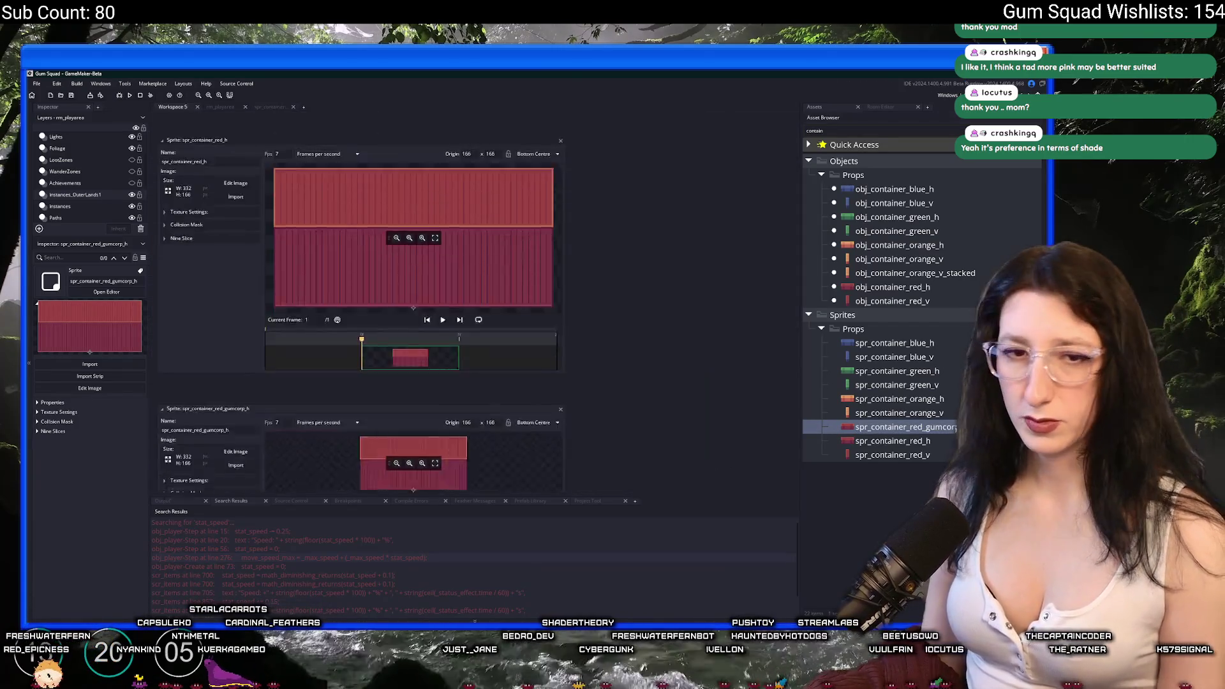
Start an image import for spr_container_red_gumcorp_h and browse the file list.
click(235, 239)
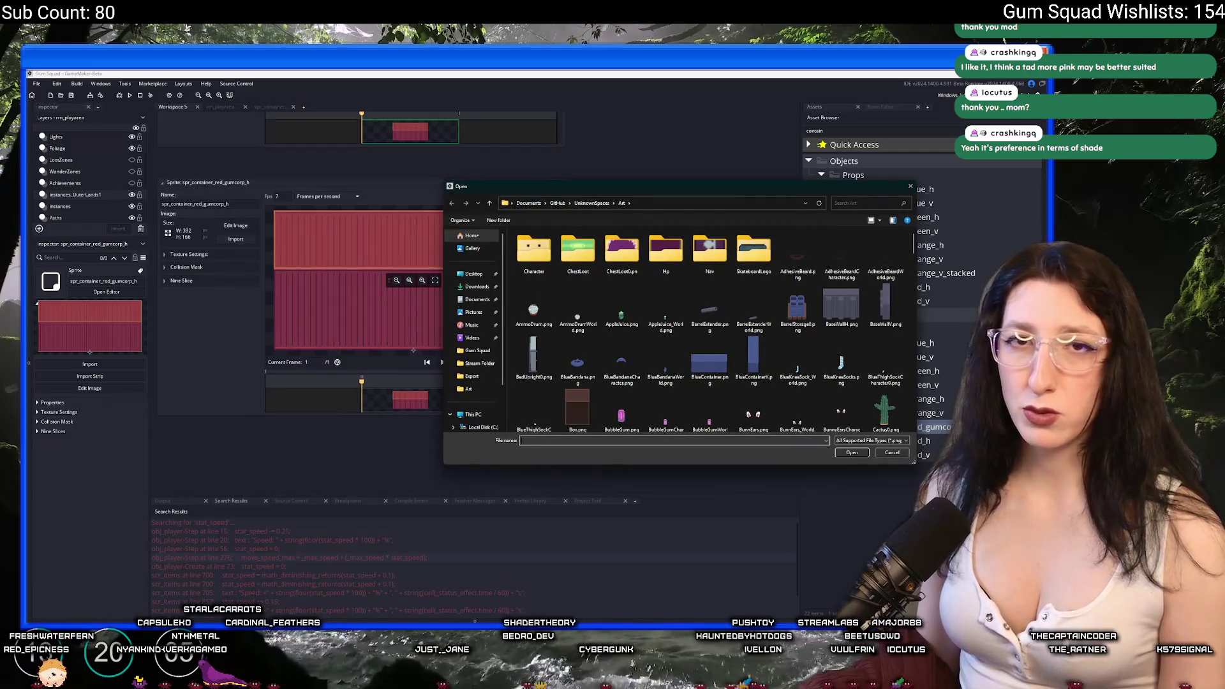
click(805, 349)
scroll(805, 349, down, 1)
scroll(805, 349, down, 15)
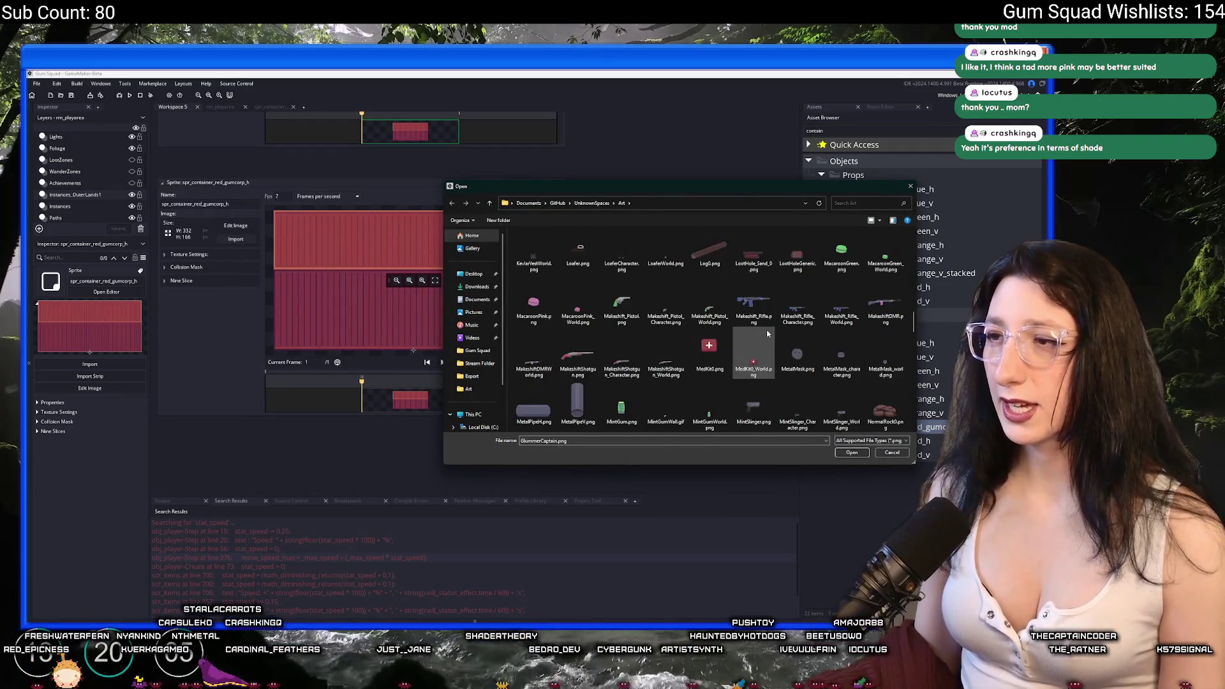
scroll(763, 345, up, 3)
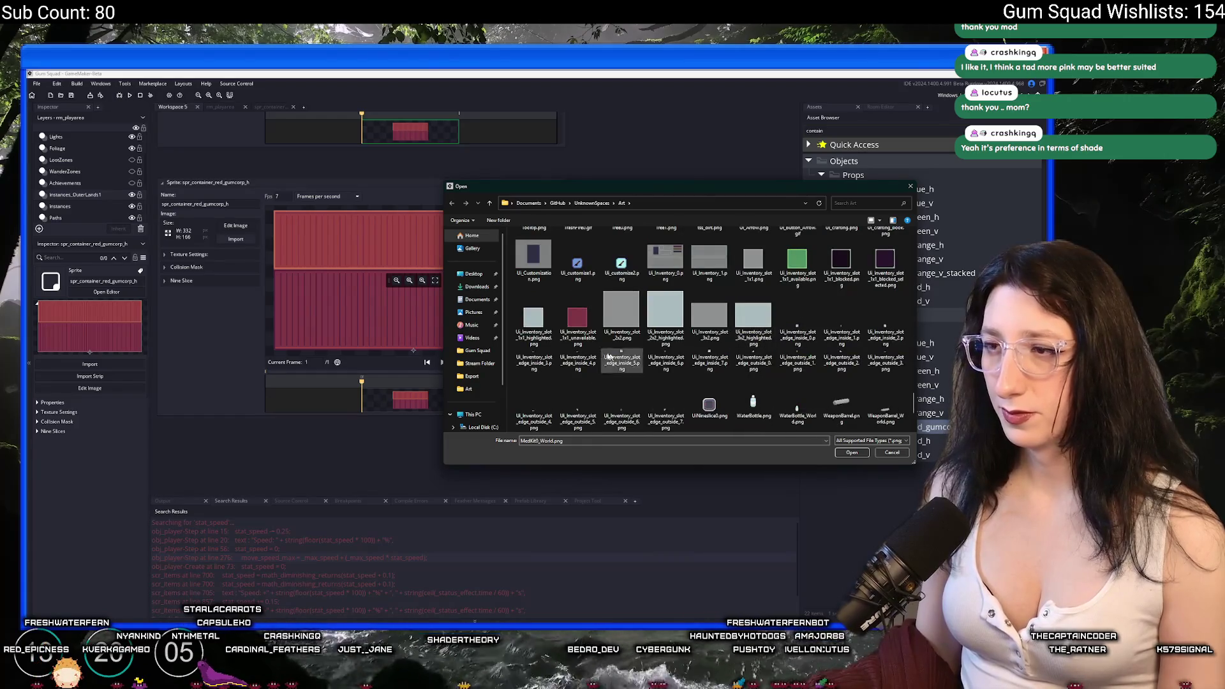
scroll(596, 344, up, 15)
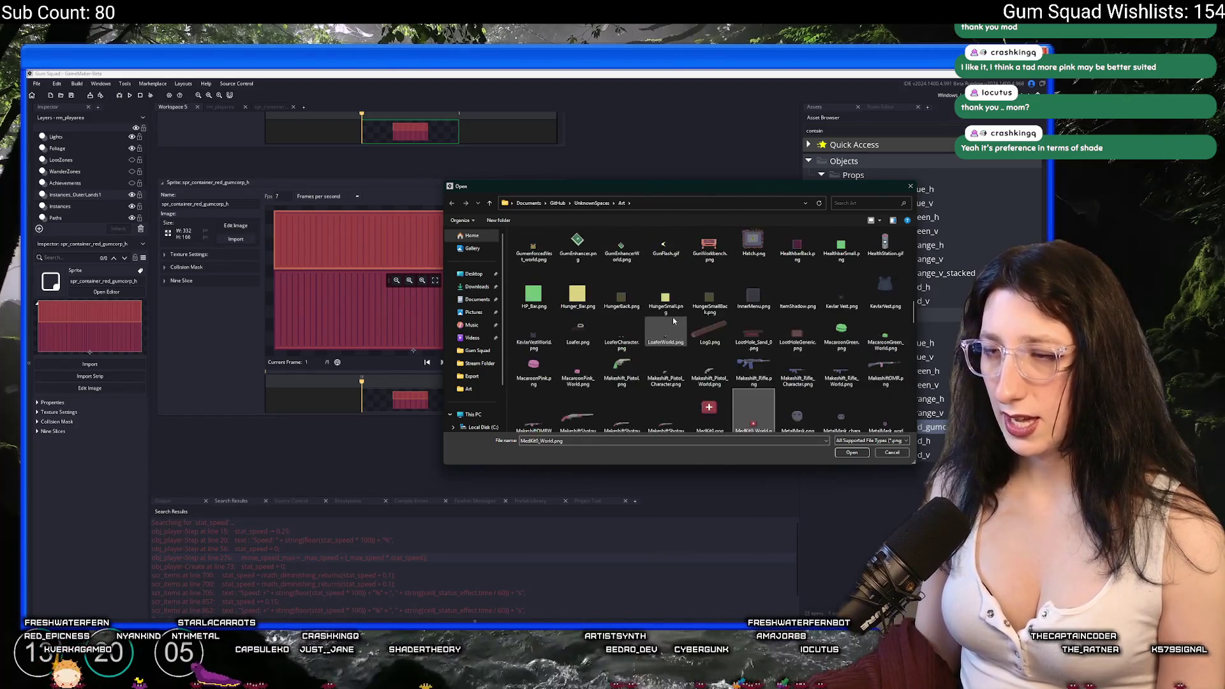
scroll(678, 315, up, 5)
scroll(676, 317, down, 20)
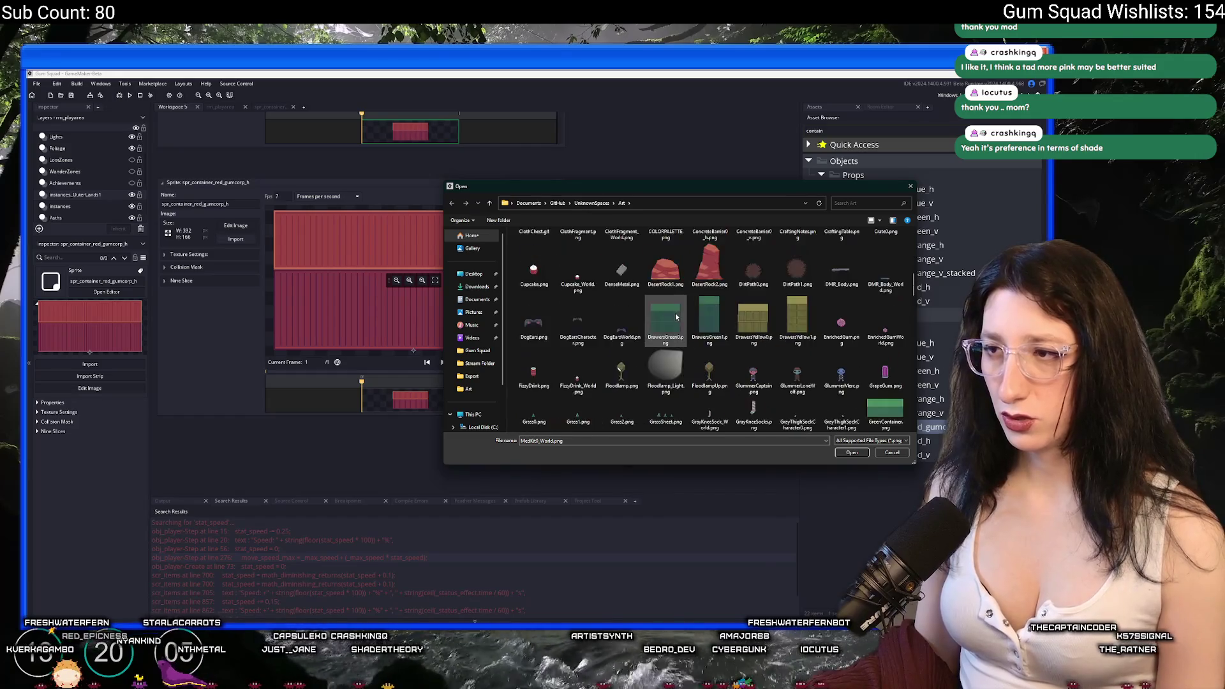
scroll(676, 317, down, 10)
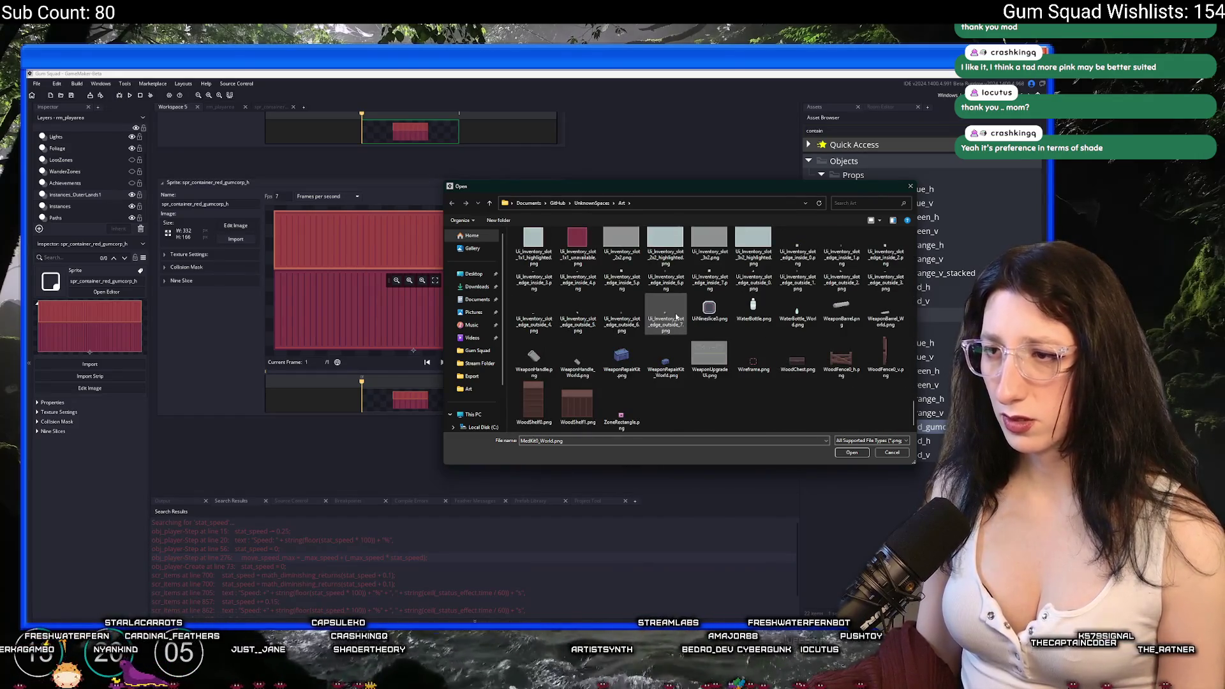
In Aseprite, re-export the sprite as GumCorpRedContainer.png, overwriting the existing file.
key(alt+Tab)
key(ctrl+alt+shift+s)
click(806, 254)
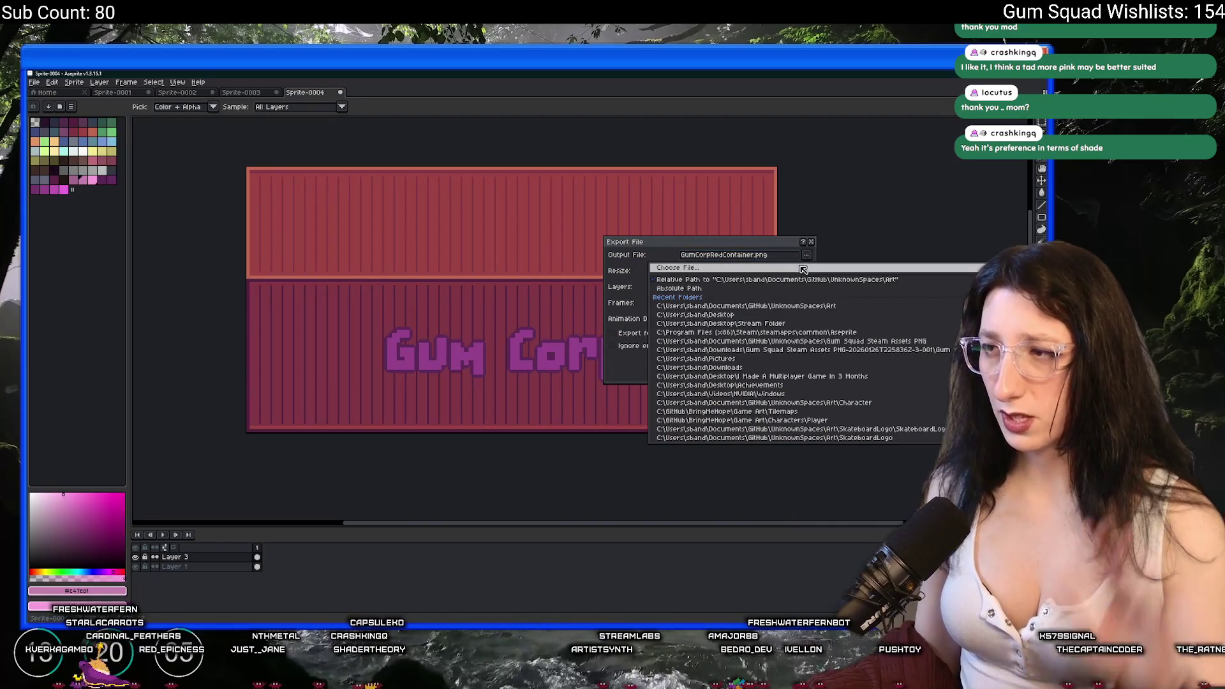
click(804, 268)
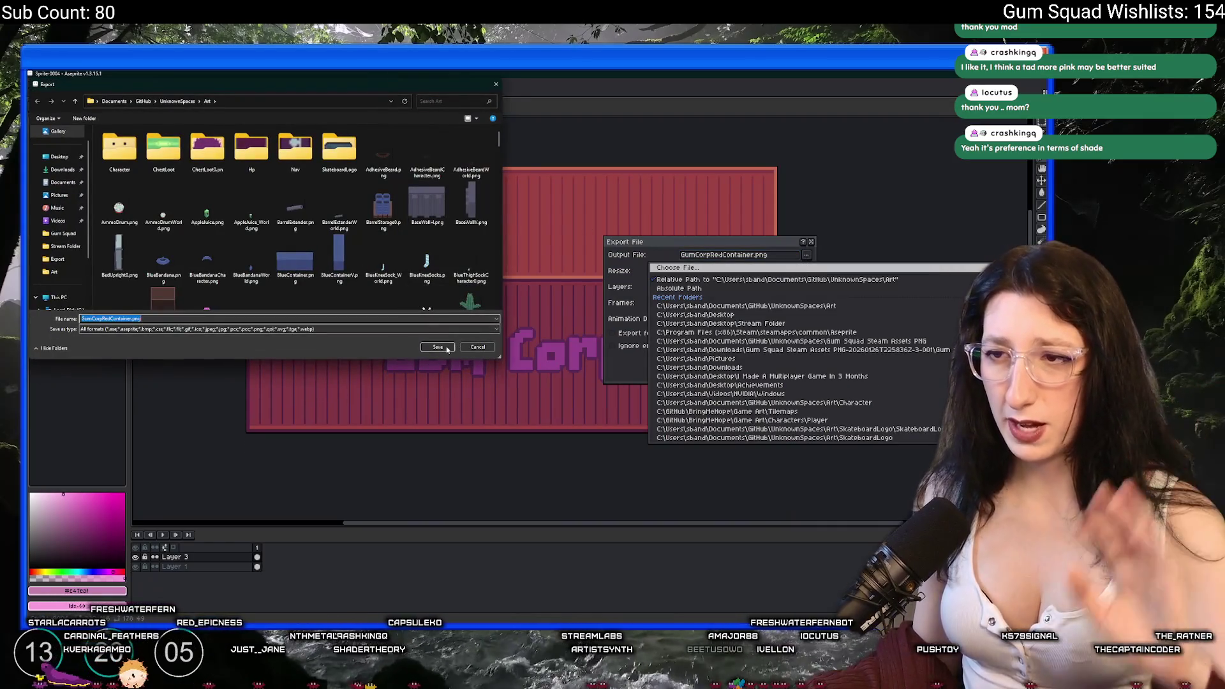
click(438, 346)
click(559, 353)
key(alt+Tab)
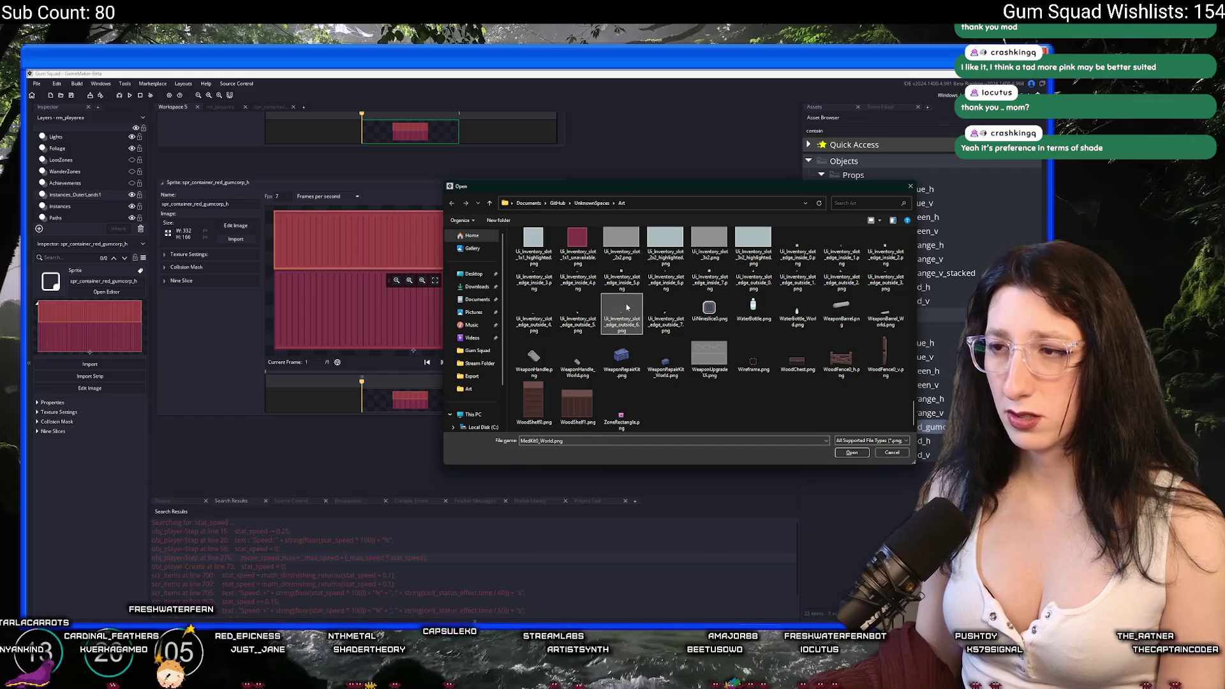
Import GumCorpRedContainer.png into the sprite, confirming the Import Files prompt.
scroll(701, 331, down, 5)
scroll(596, 308, down, 3)
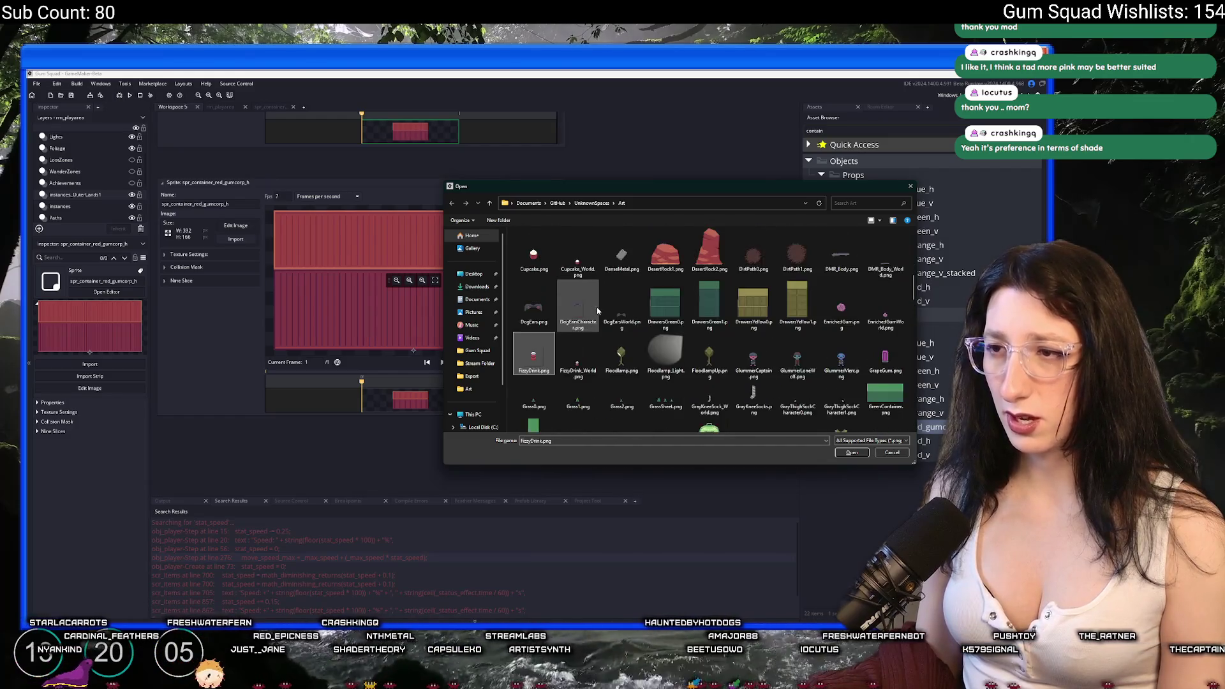
double_click(596, 307)
click(557, 364)
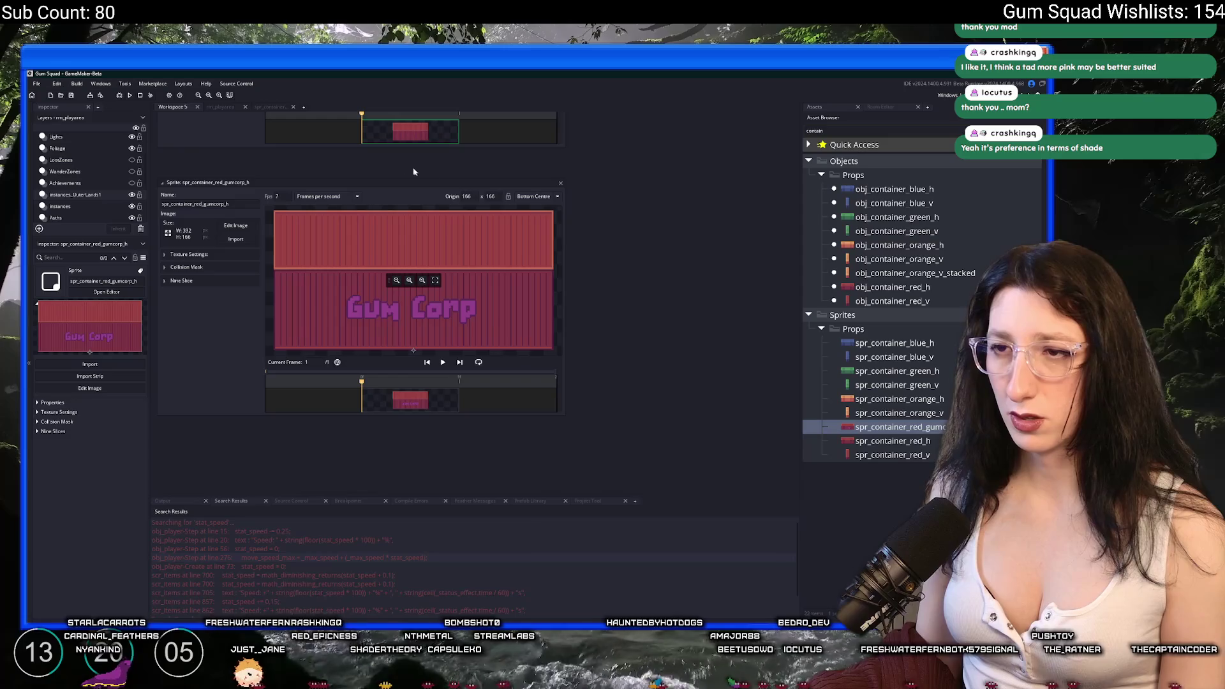
Duplicate obj_container_red_h and name the copy obj_container_red_gumcorp_h.
click(219, 107)
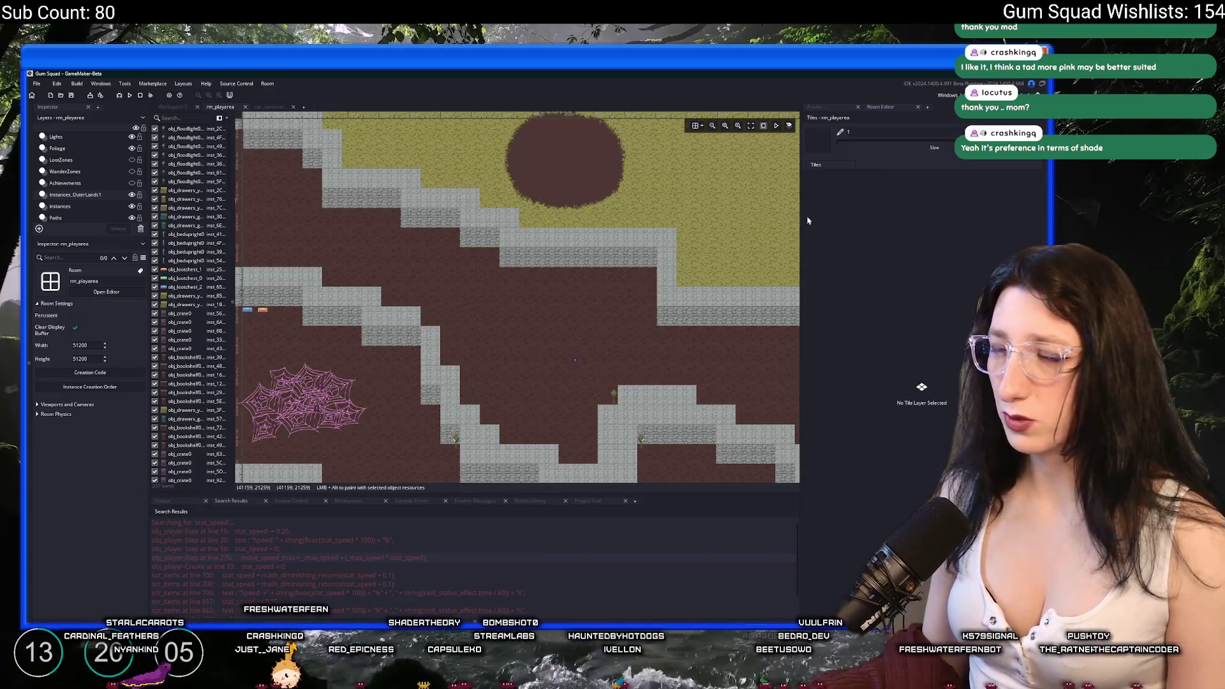
click(922, 288)
key(ctrl+d)
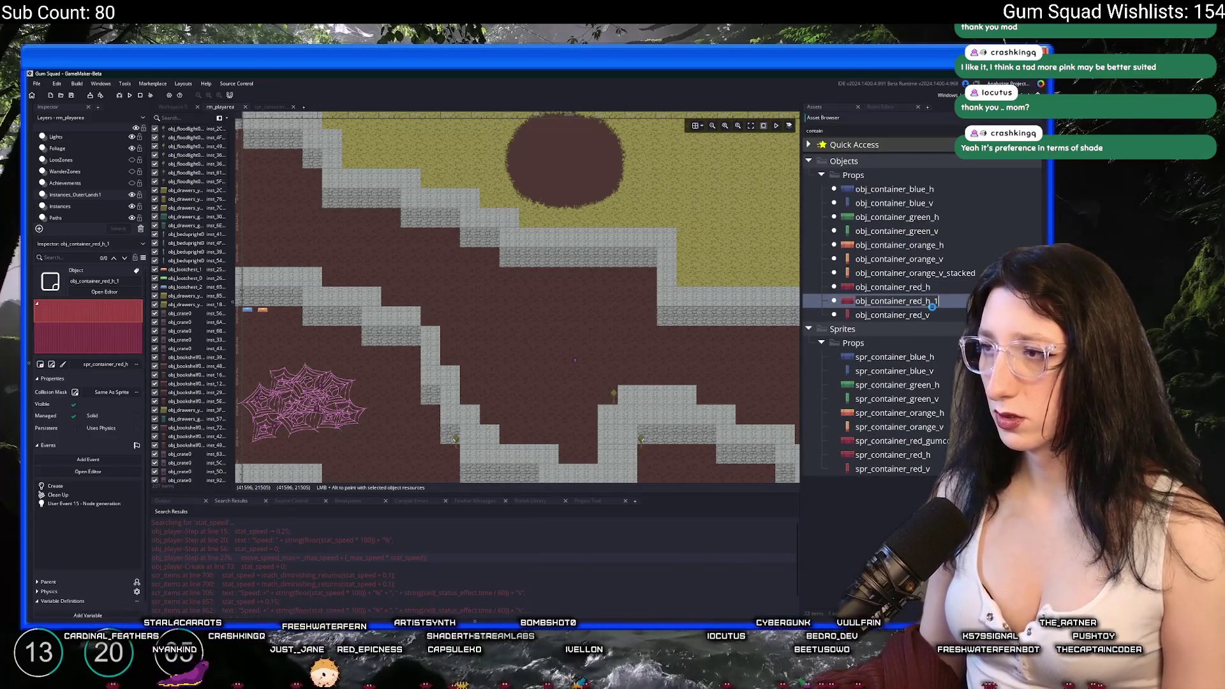
text(obj_container_red_gumcorp_h)
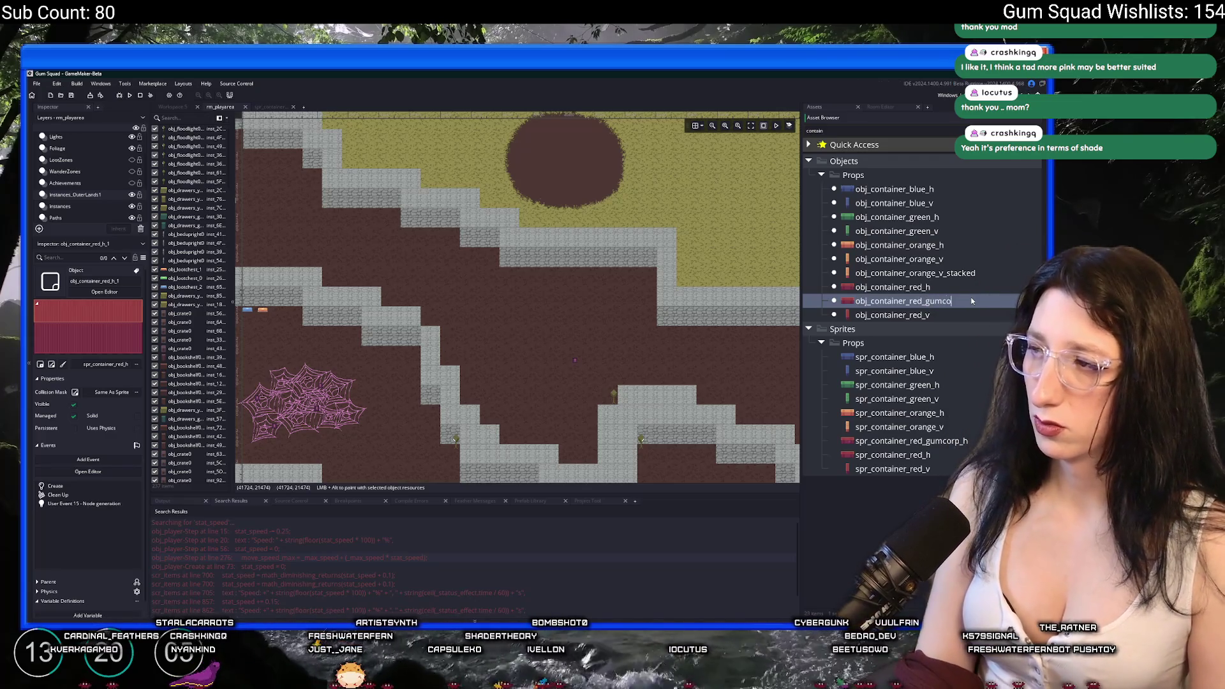
key(Return)
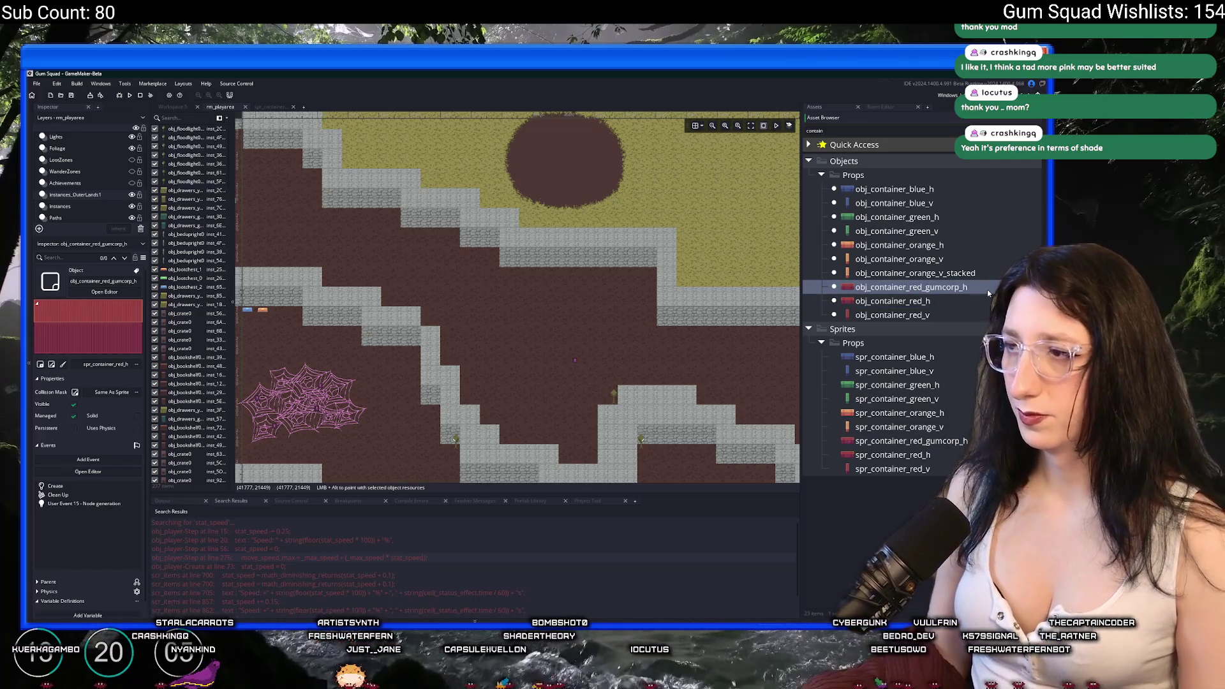
Set the new object's sprite to spr_container_red_gumcorp_h and return to rm_playarea.
double_click(966, 287)
click(361, 246)
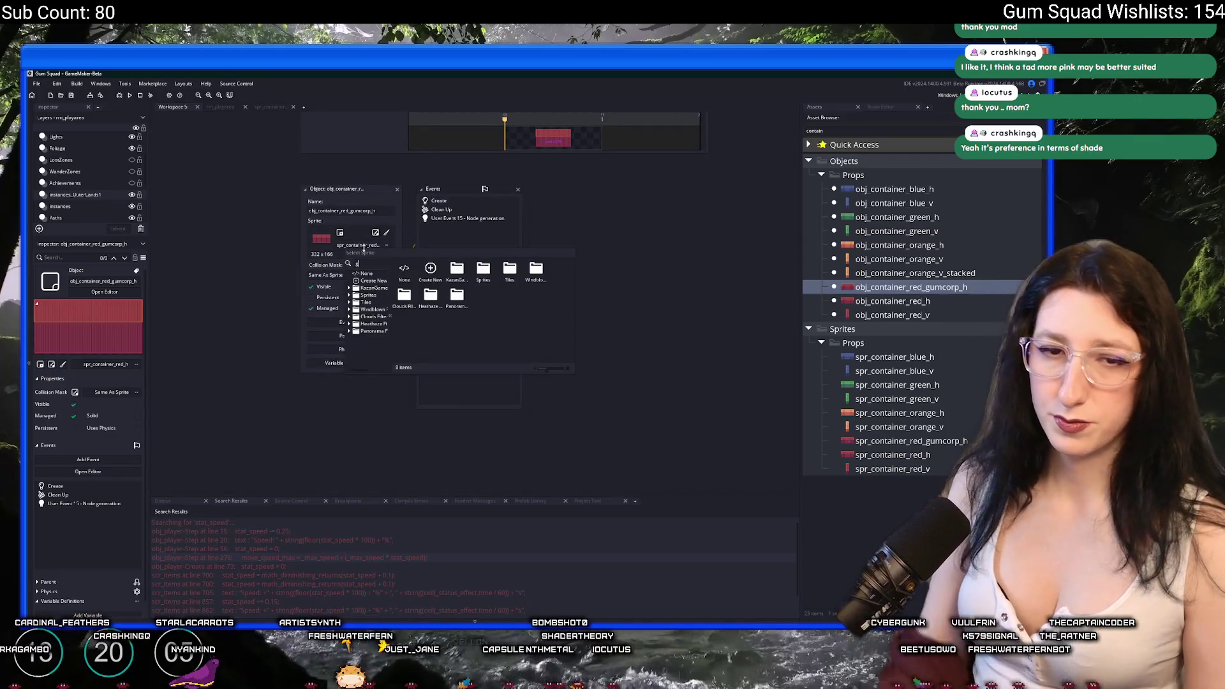
text(gumco)
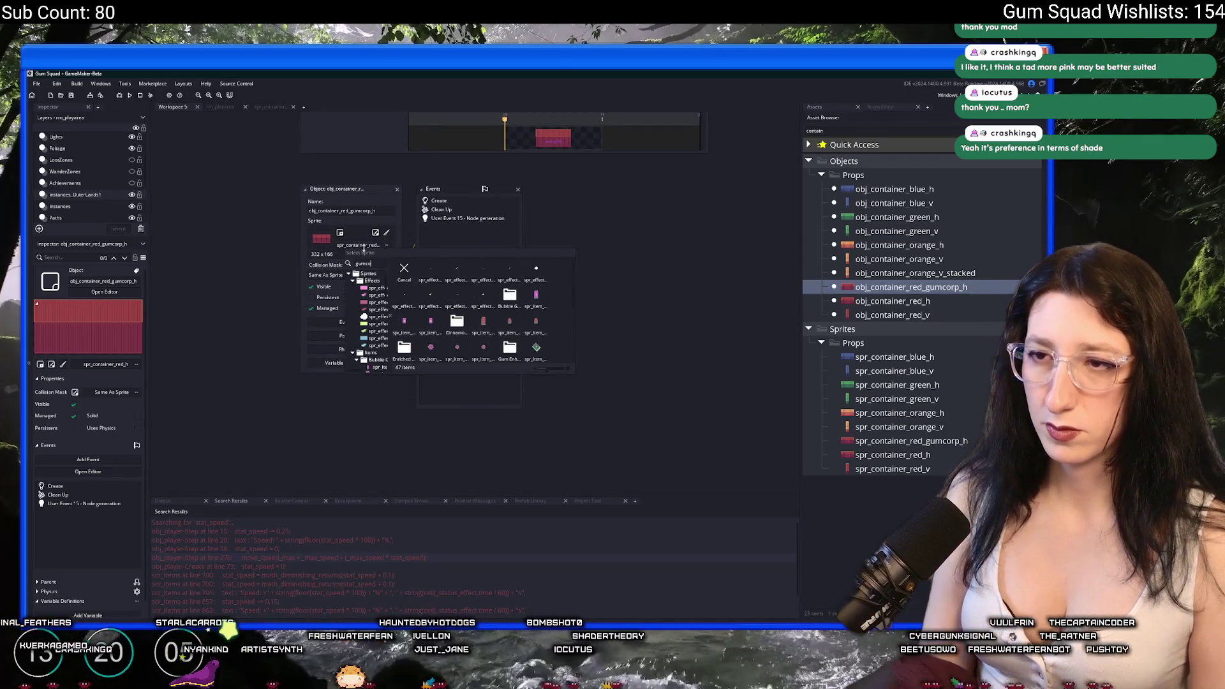
double_click(430, 274)
key(ctrl+Tab)
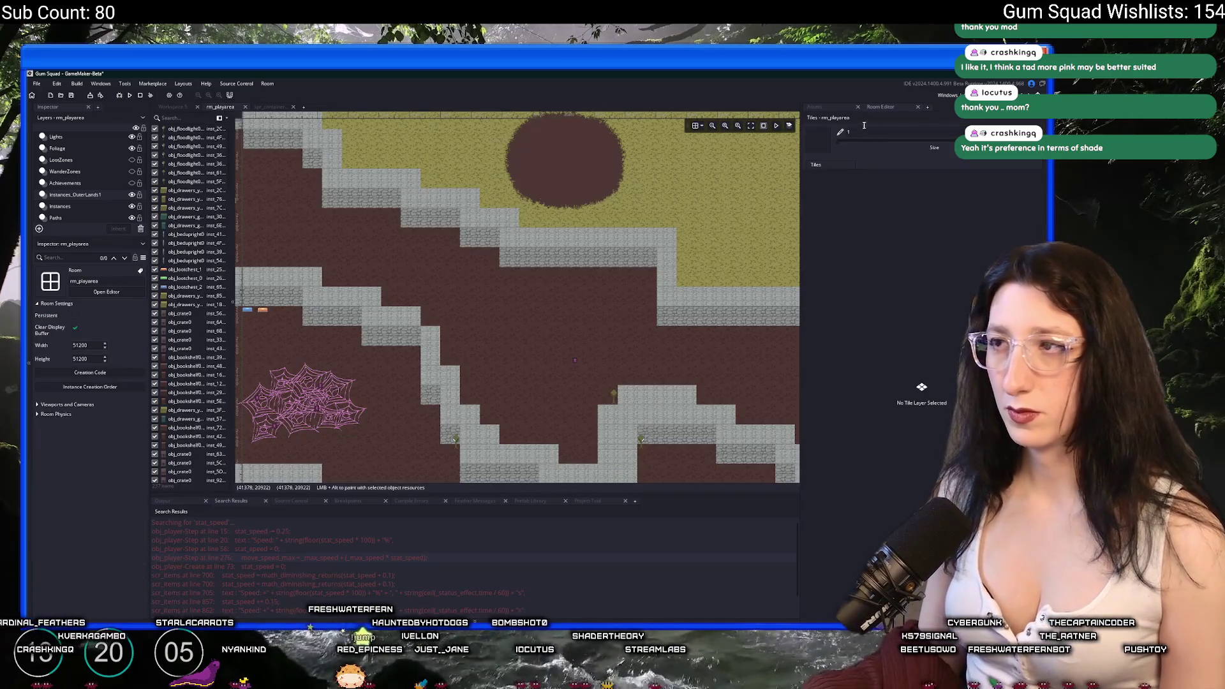
Place a Gum Corp container in rm_playarea and drag it into position among the stone walls.
scroll(573, 279, up, 4)
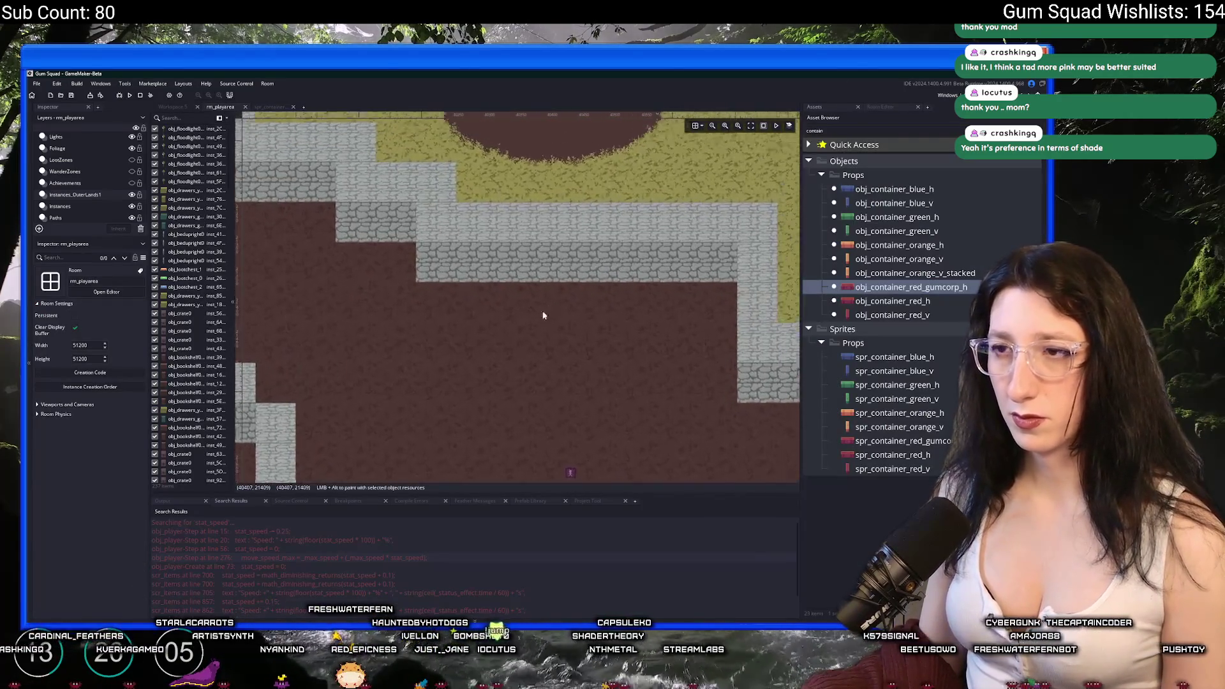
alt+click(563, 355)
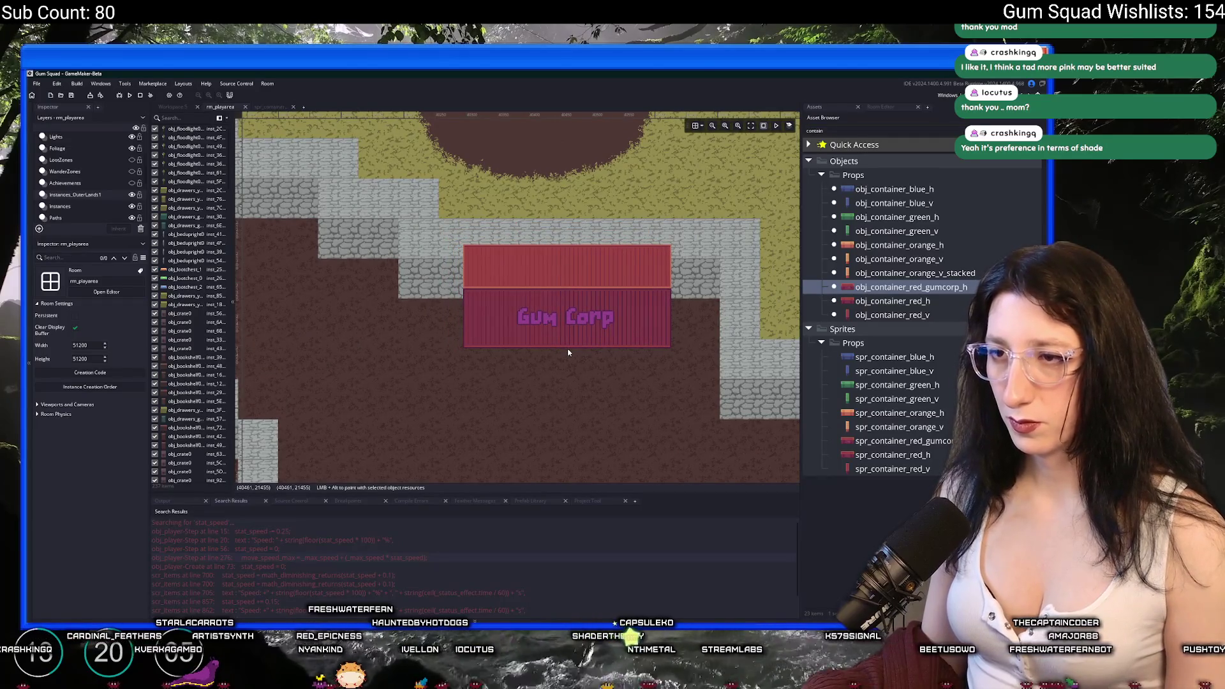
drag(563, 355, 615, 349)
scroll(593, 357, down, 2)
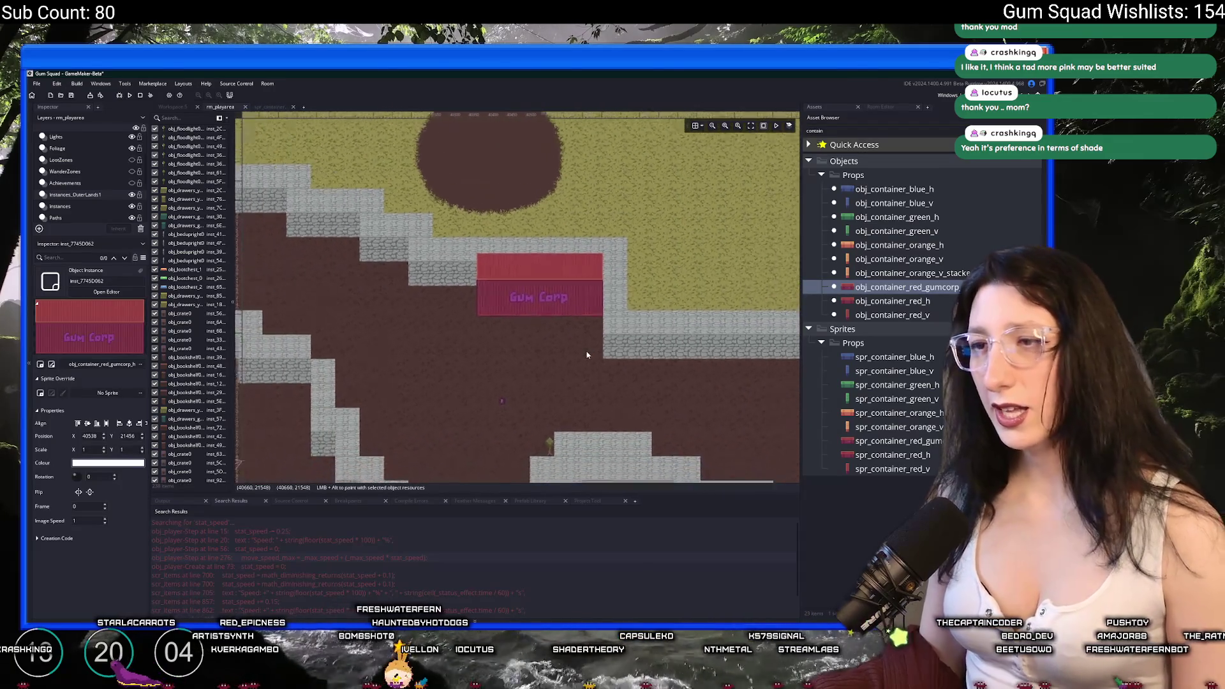
scroll(430, 322, up, 1)
mouse_move(430, 322)
mouse_down()
mouse_move(573, 348)
mouse_move(531, 345)
mouse_move(431, 298)
mouse_up()
scroll(572, 348, up, 1)
mouse_move(606, 290)
mouse_down()
mouse_move(588, 289)
mouse_move(550, 324)
mouse_up()
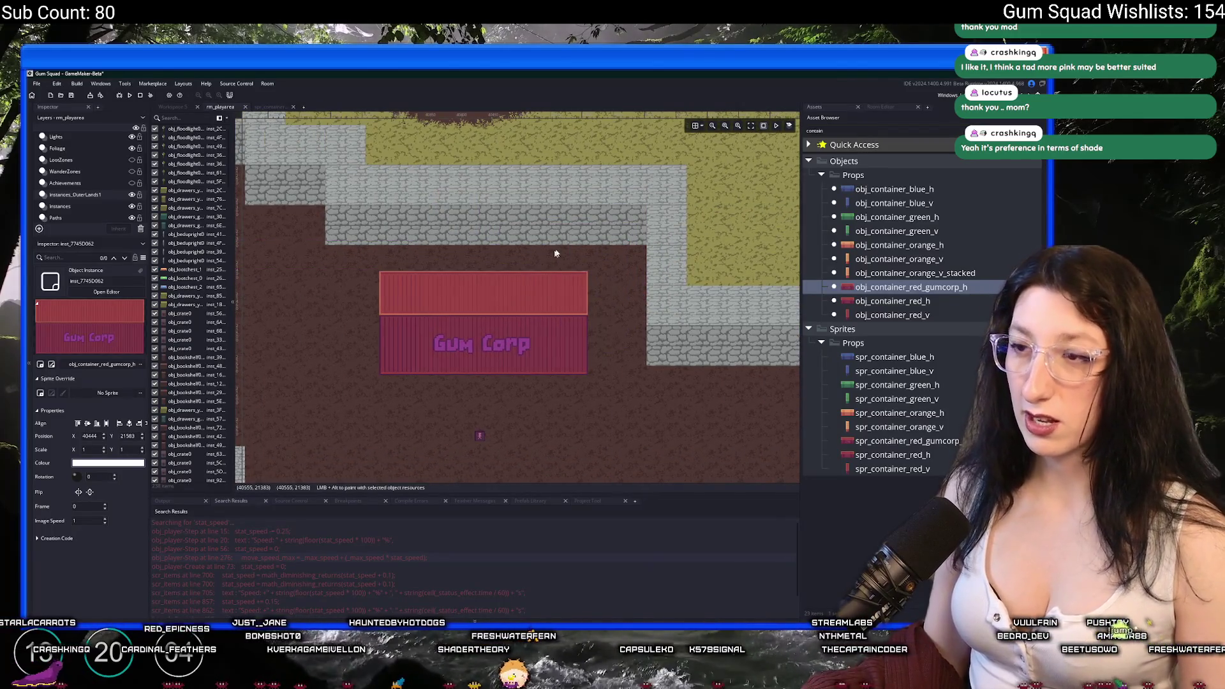
scroll(555, 253, down, 1)
mouse_move(638, 233)
mouse_down()
mouse_move(623, 259)
mouse_move(651, 238)
mouse_up()
Add another Gum Corp container to the room, then switch back to Aseprite via Task View.
scroll(648, 236, down, 1)
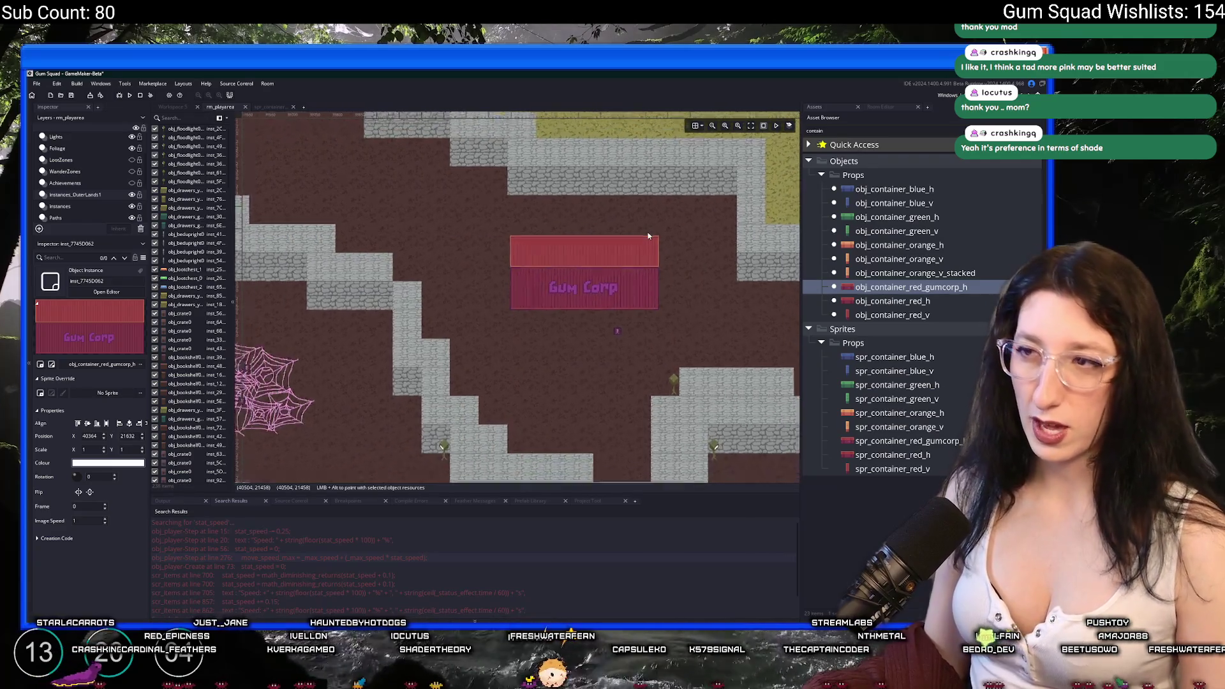
scroll(648, 235, down, 2)
scroll(82, 192, up, 3)
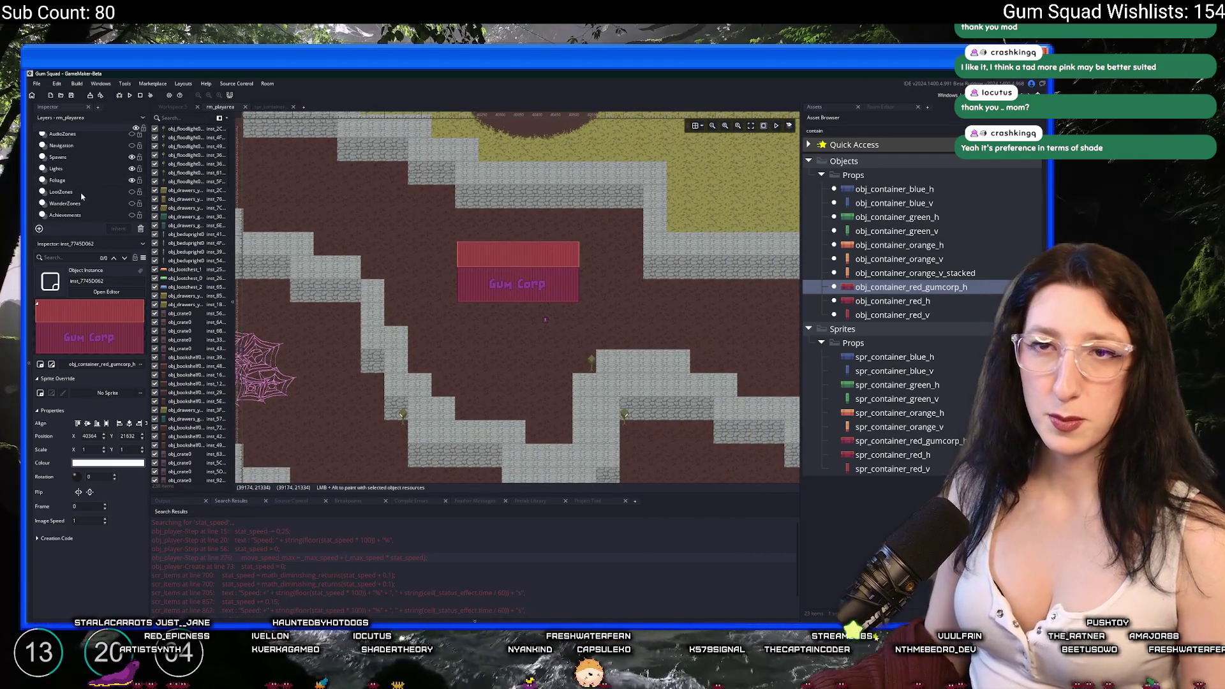
click(81, 166)
scroll(548, 319, up, 1)
click(525, 364)
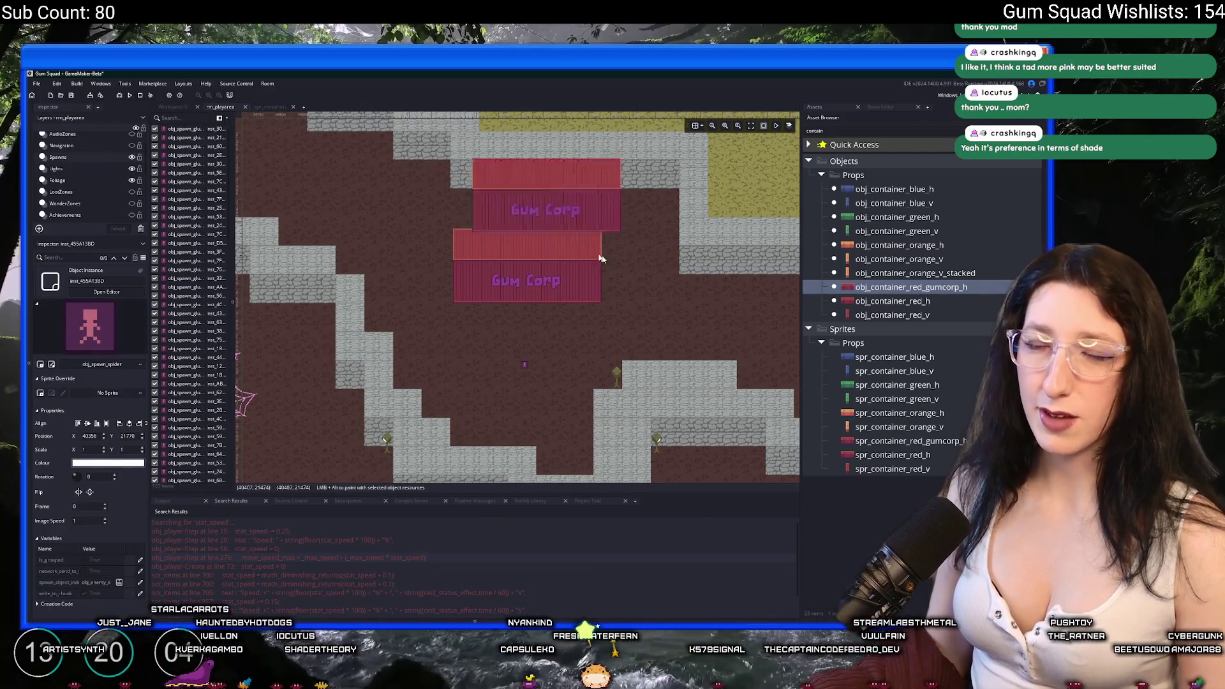
key(super+Tab)
click(549, 289)
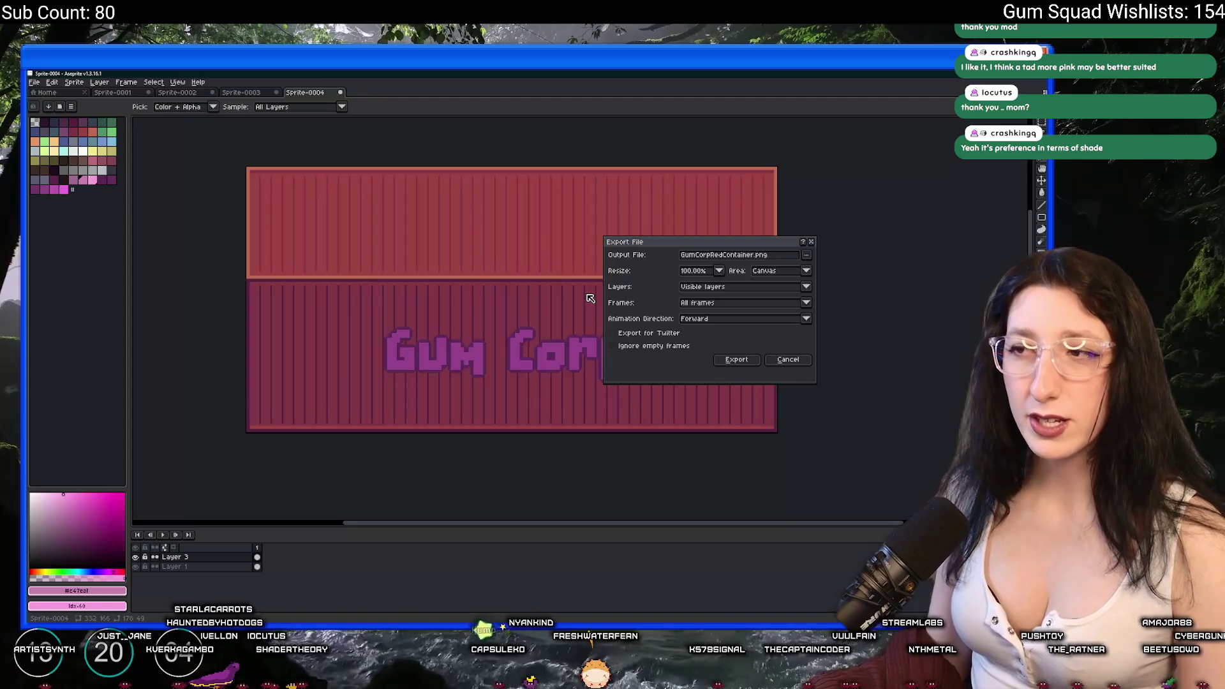
Dismiss the export settings and set the canvas width to 400 px, anchored left.
click(798, 360)
scroll(802, 361, down, 2)
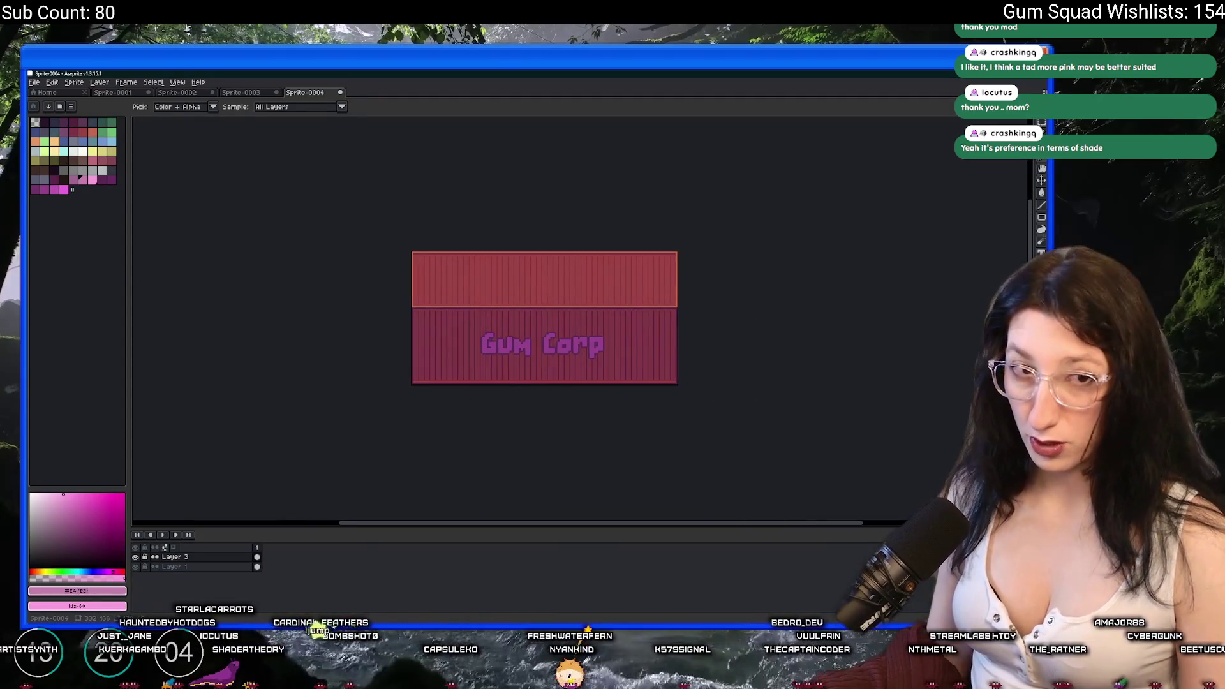
click(71, 85)
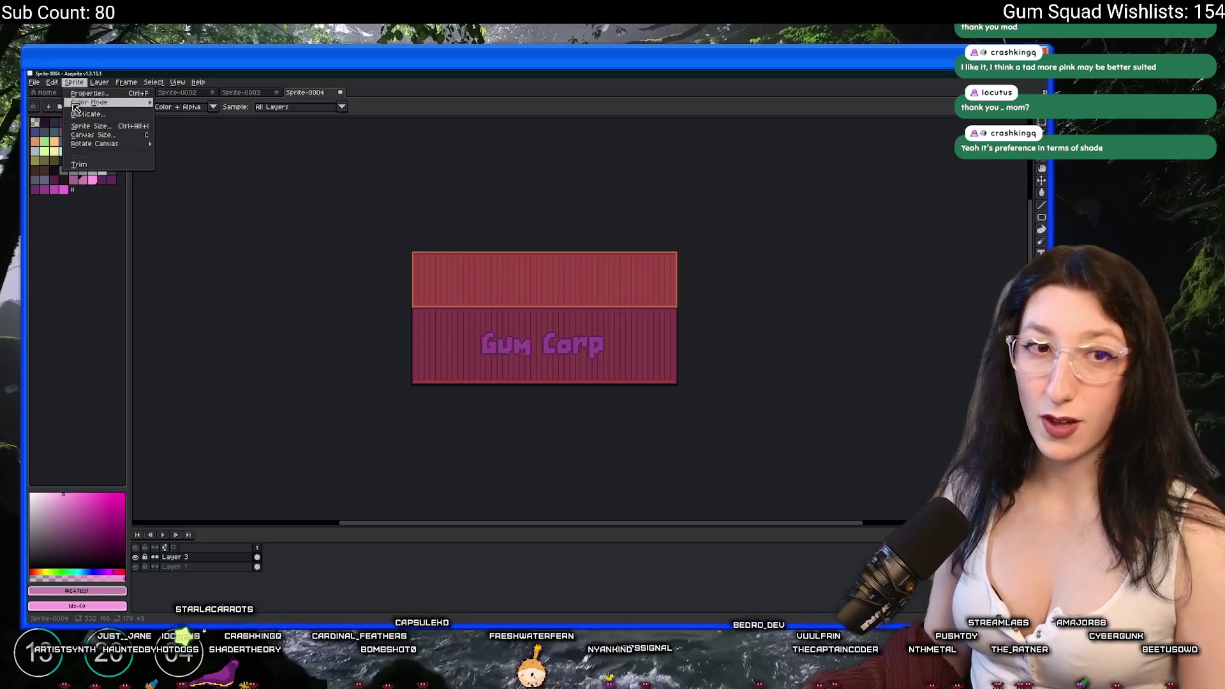
click(94, 140)
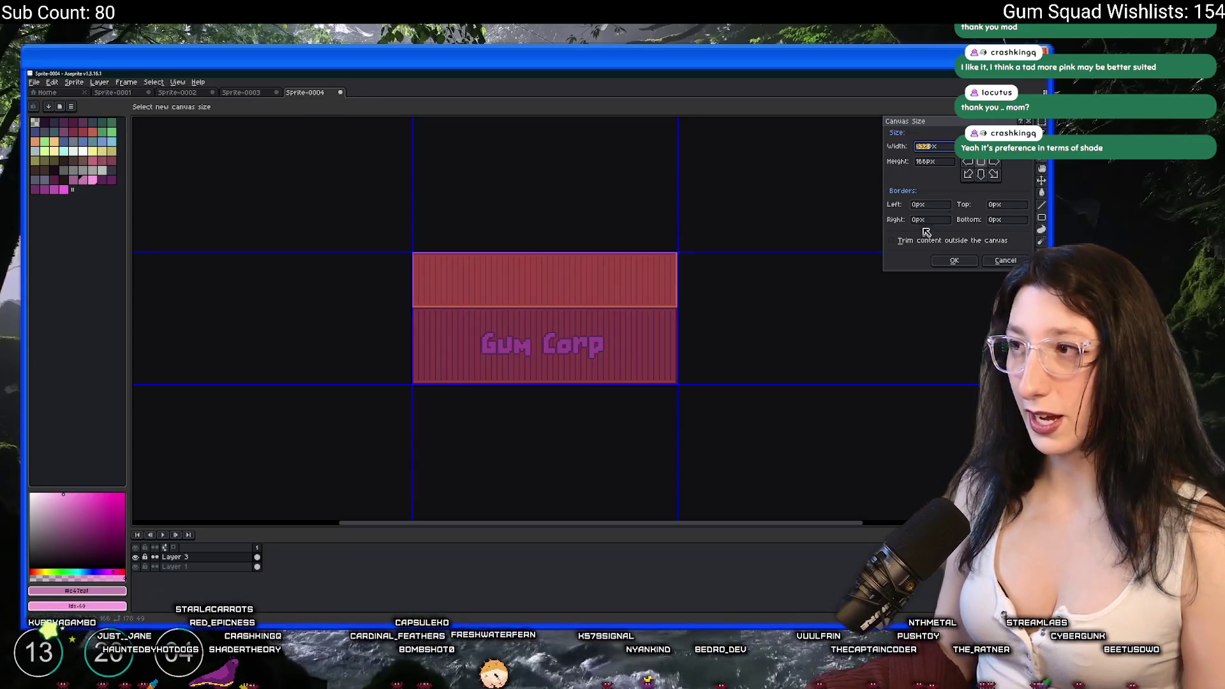
text(400)
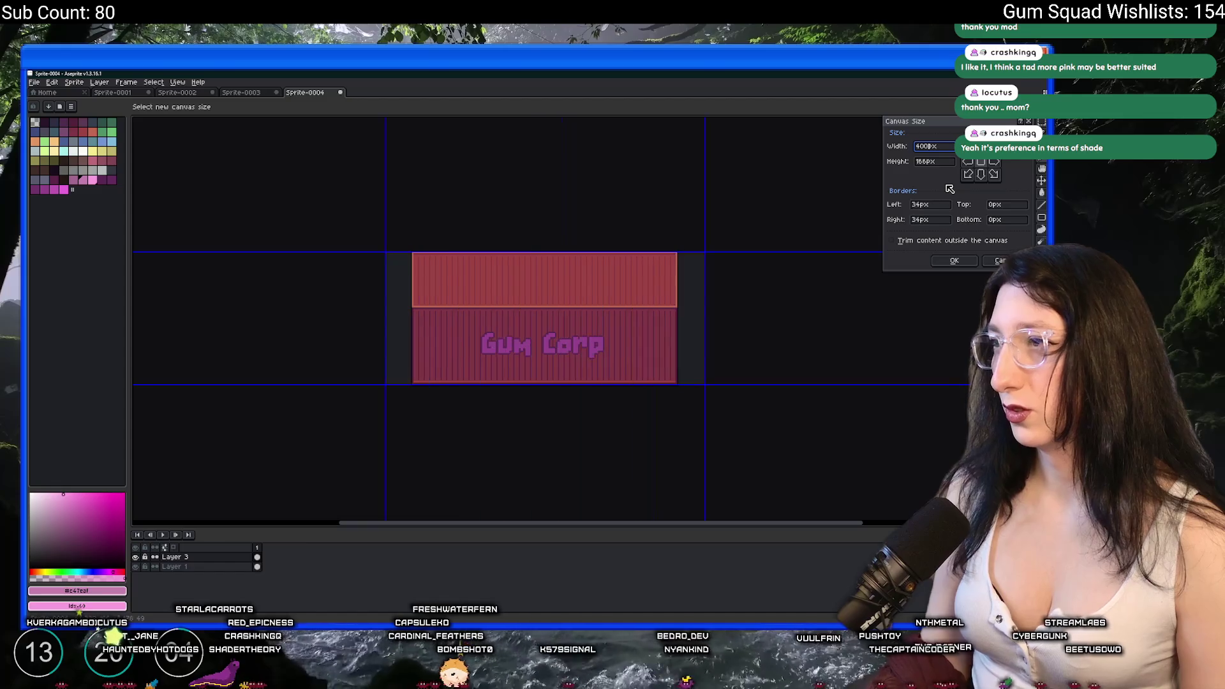
click(967, 163)
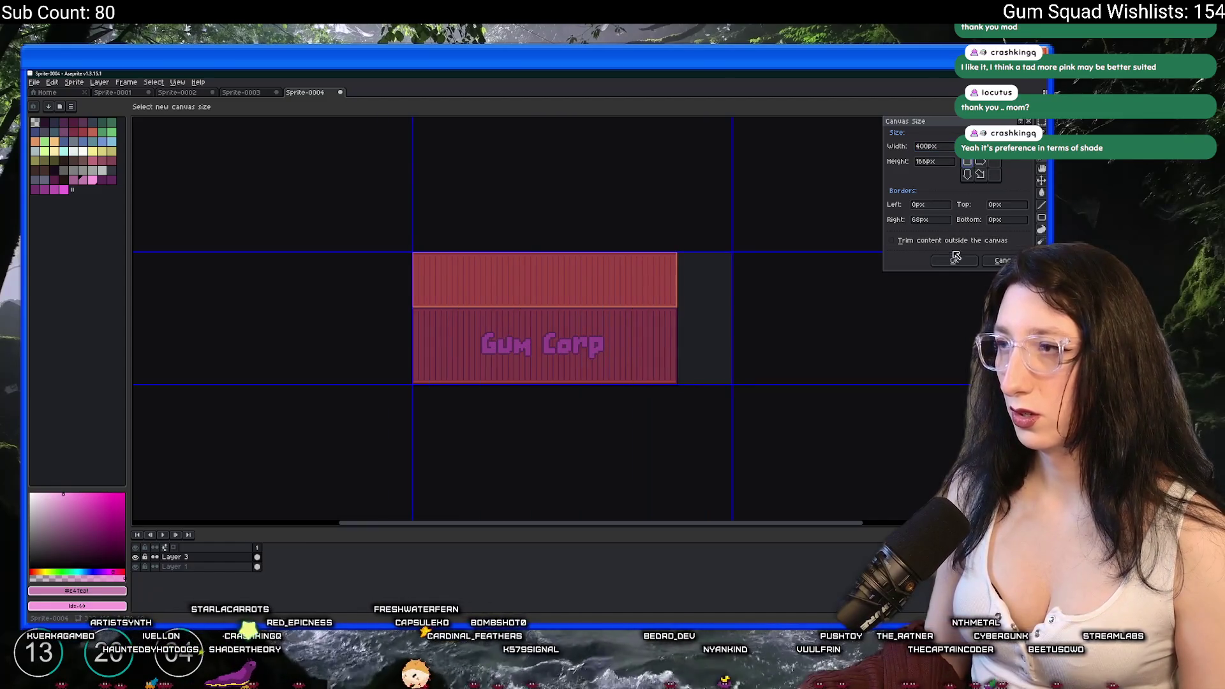
key(Return)
Eyedrop the container's dark purple, shrink the brush to 1 px, and undo two trial strokes.
scroll(657, 339, up, 5)
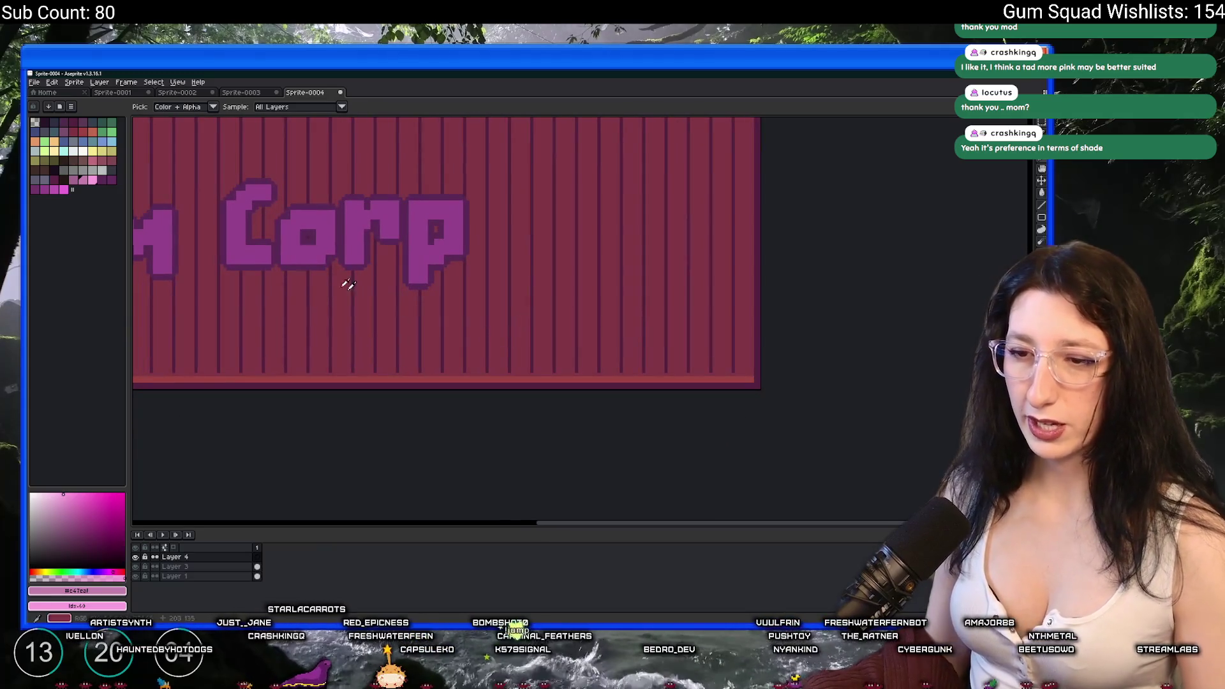
scroll(569, 379, up, 2)
alt+click(585, 369)
scroll(606, 348, down, 2)
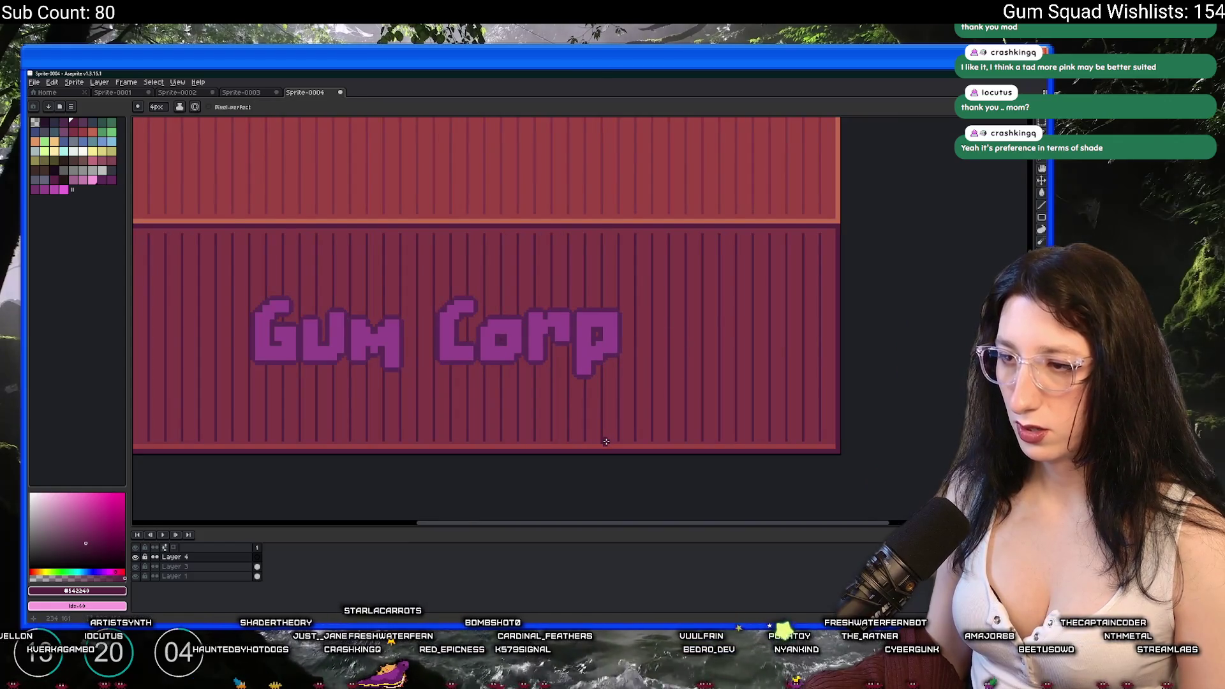
scroll(594, 447, up, 2)
key(minus)
key(minus)
key(minus)
scroll(565, 454, right, 2)
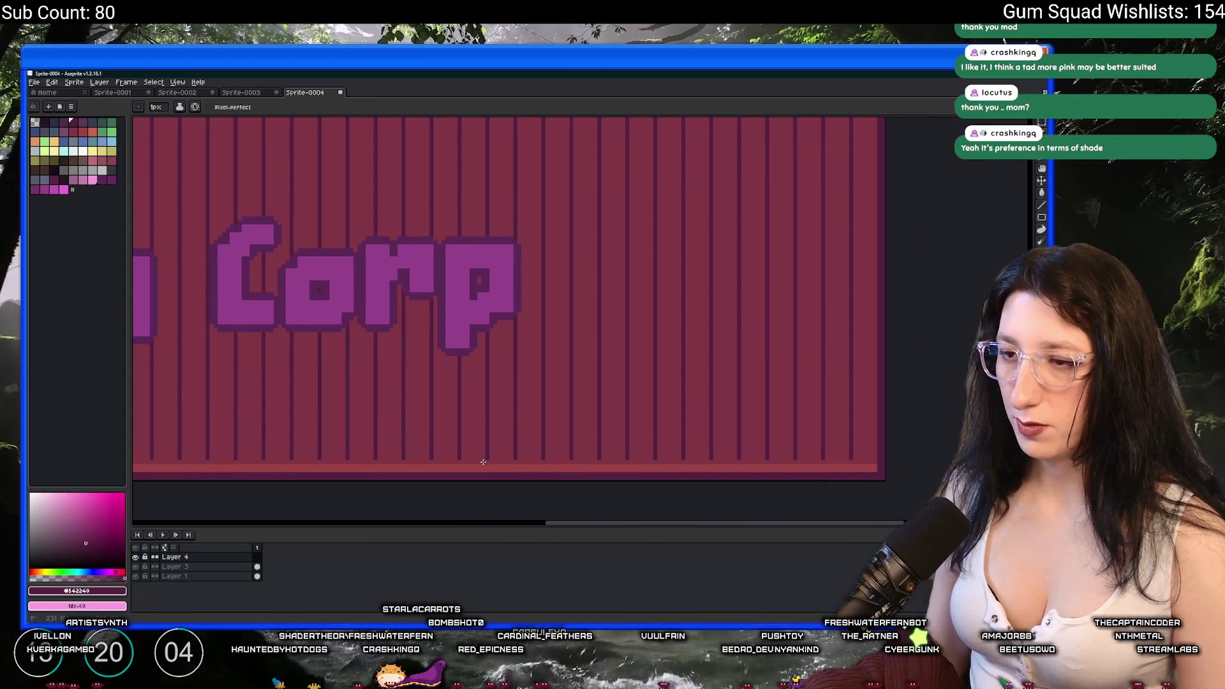
key(ctrl+z)
scroll(577, 265, right, 3)
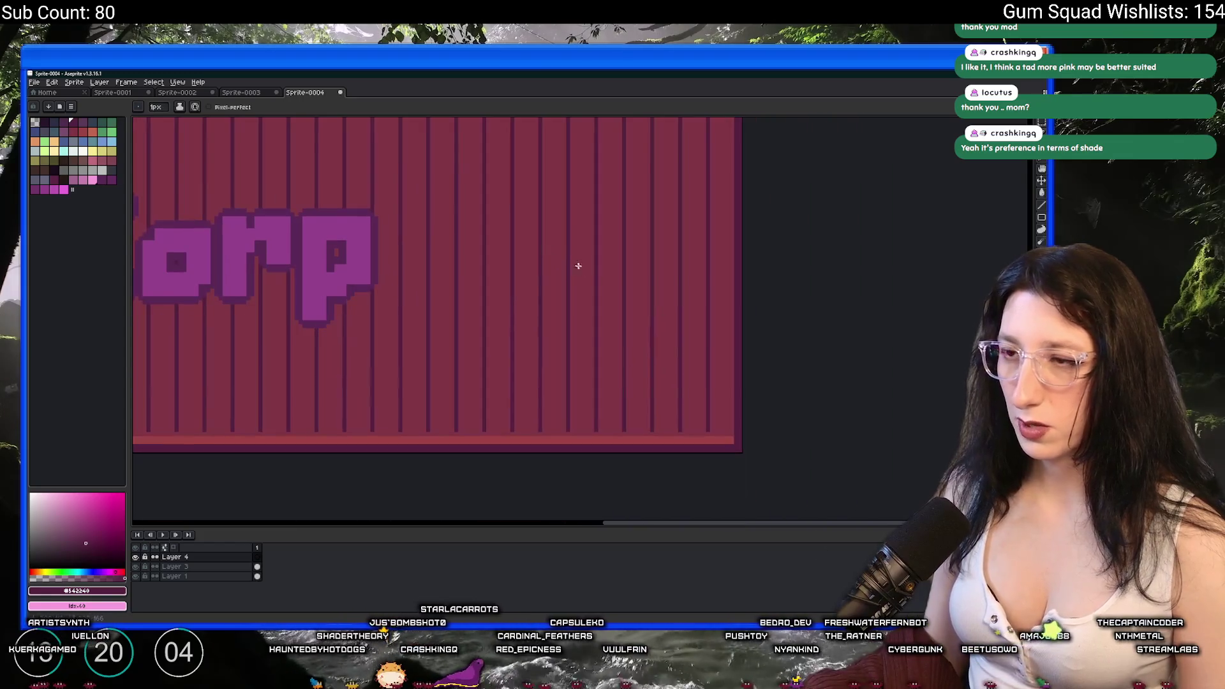
key(ctrl+z)
Draw the jagged hole outline down to the container's bottom and sample the lighter red as secondary colour.
drag(641, 243, 591, 220)
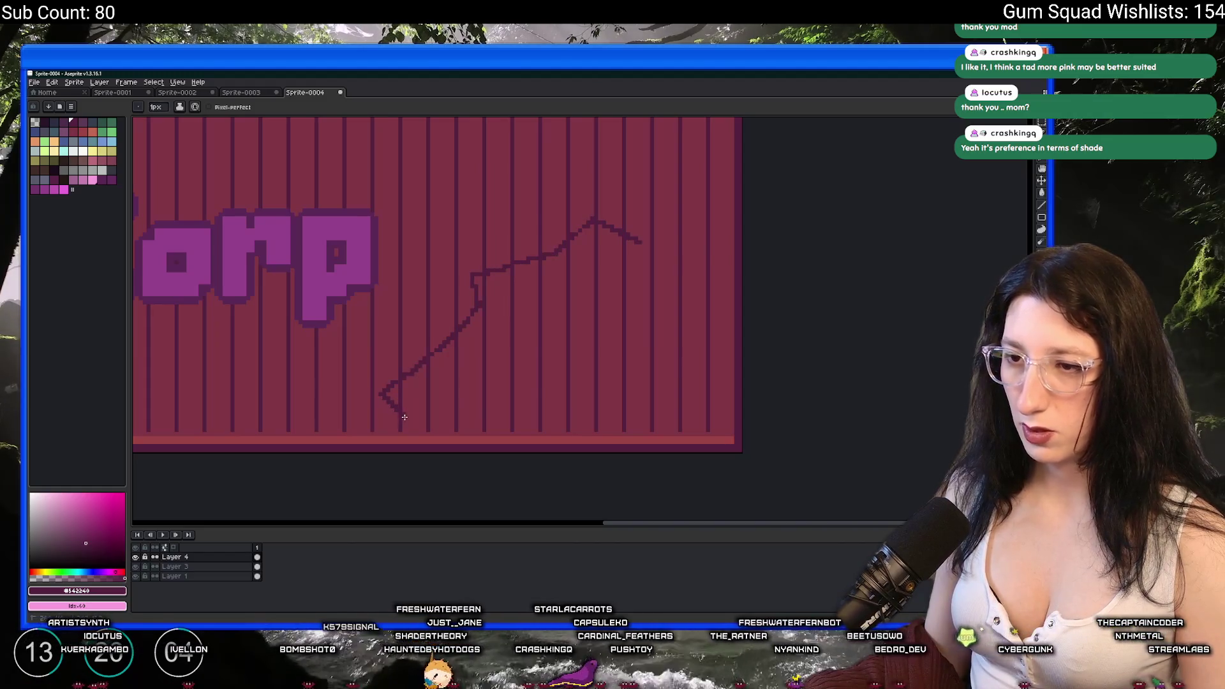
drag(405, 417, 411, 440)
scroll(411, 440, up, 2)
alt+right_click(436, 436)
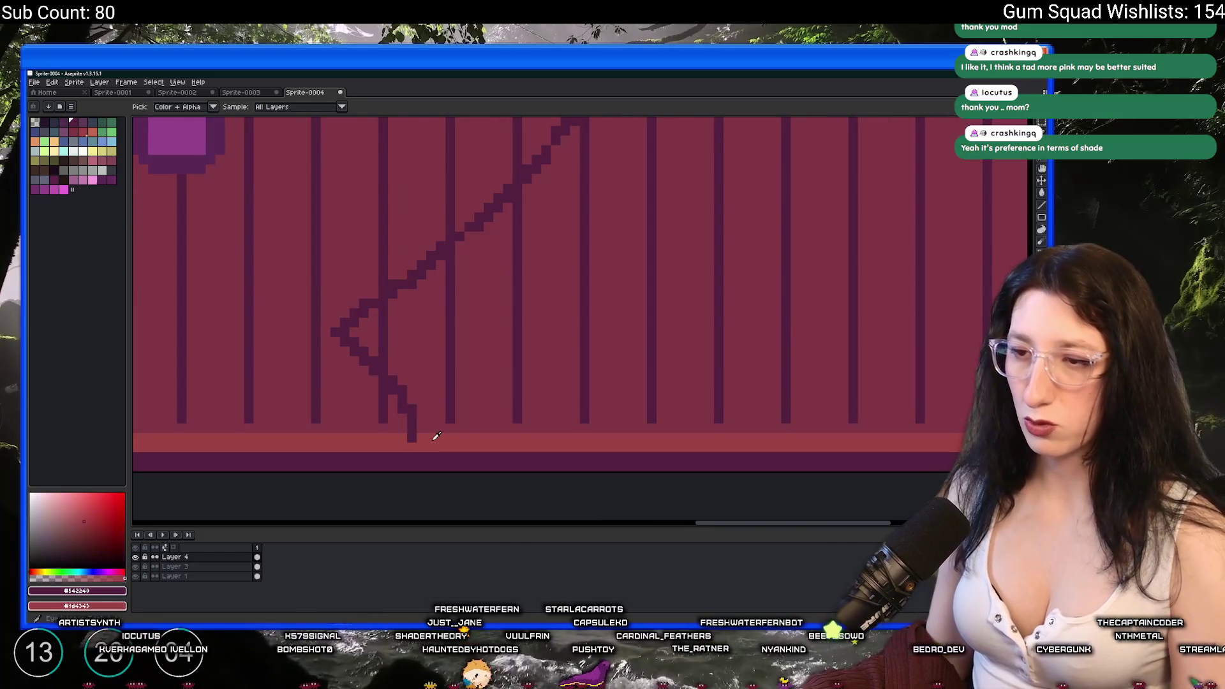
scroll(436, 435, down, 1)
scroll(589, 235, down, 1)
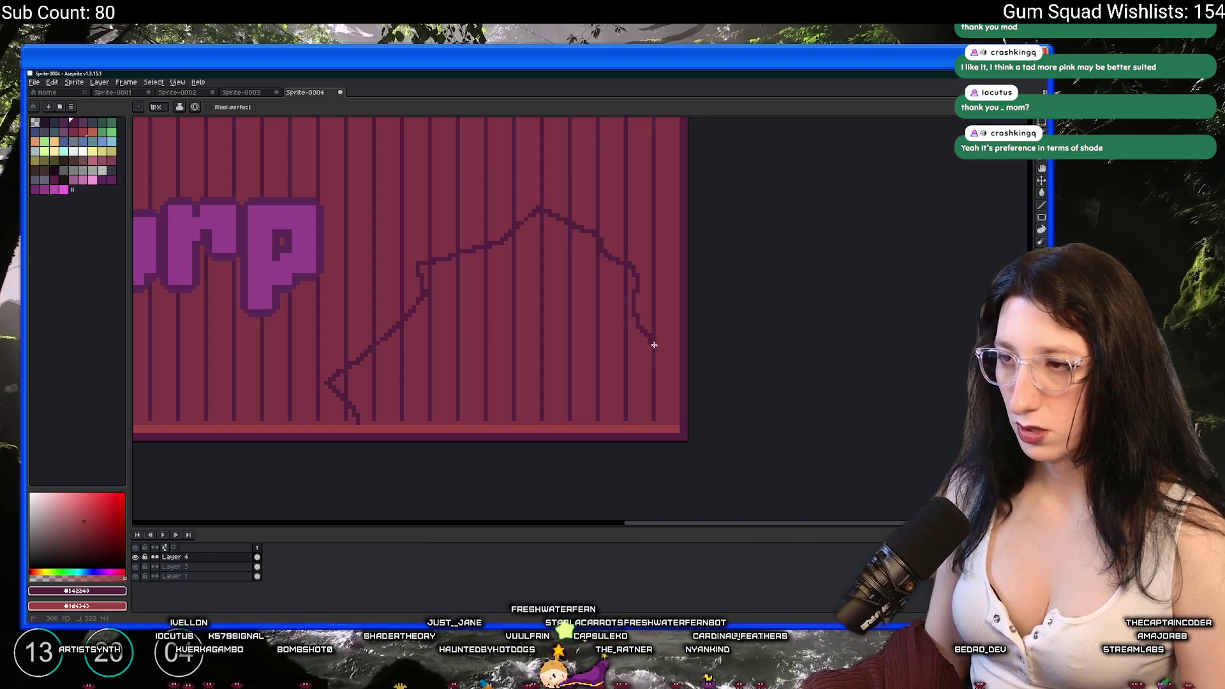
Close the gap at the outline's bottom and bucket-fill the hole shape dark purple.
key(g)
click(665, 415)
key(ctrl+z)
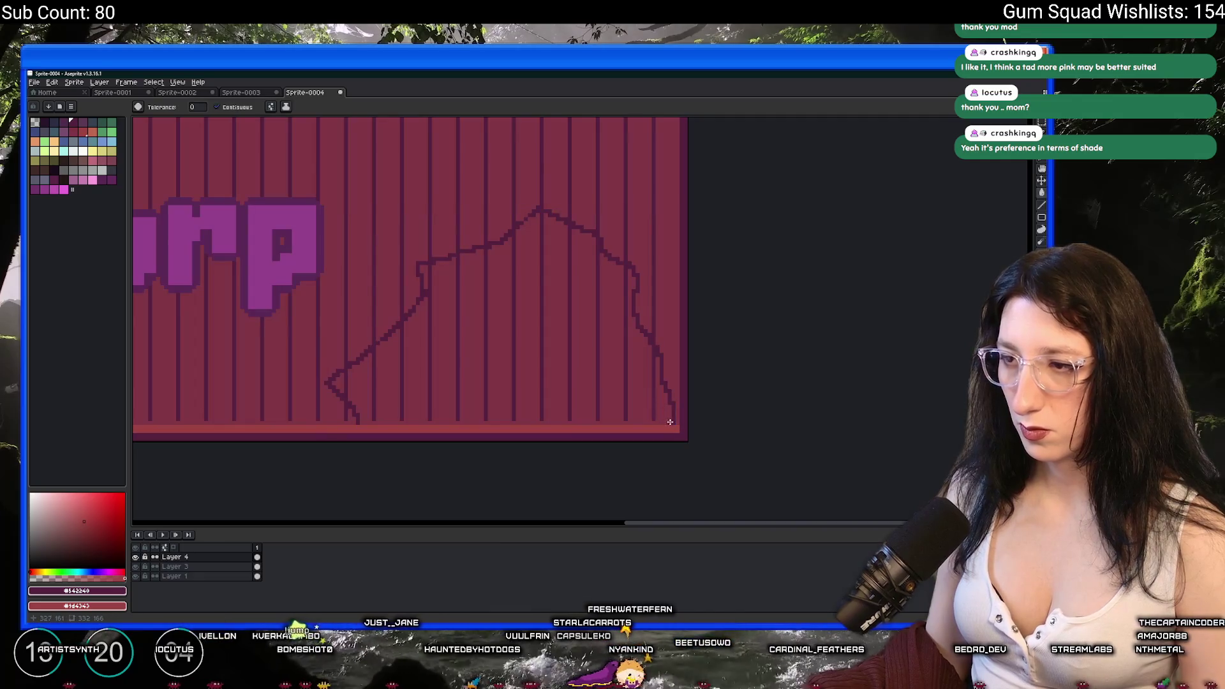
click(670, 421)
key(ctrl+z)
key(b)
scroll(352, 418, up, 1)
shift+click(735, 423)
key(g)
click(714, 402)
Pick a dark blue-grey drawing colour from the palette.
scroll(713, 399, down, 4)
scroll(713, 400, up, 2)
scroll(591, 333, down, 2)
key(b)
scroll(520, 371, up, 3)
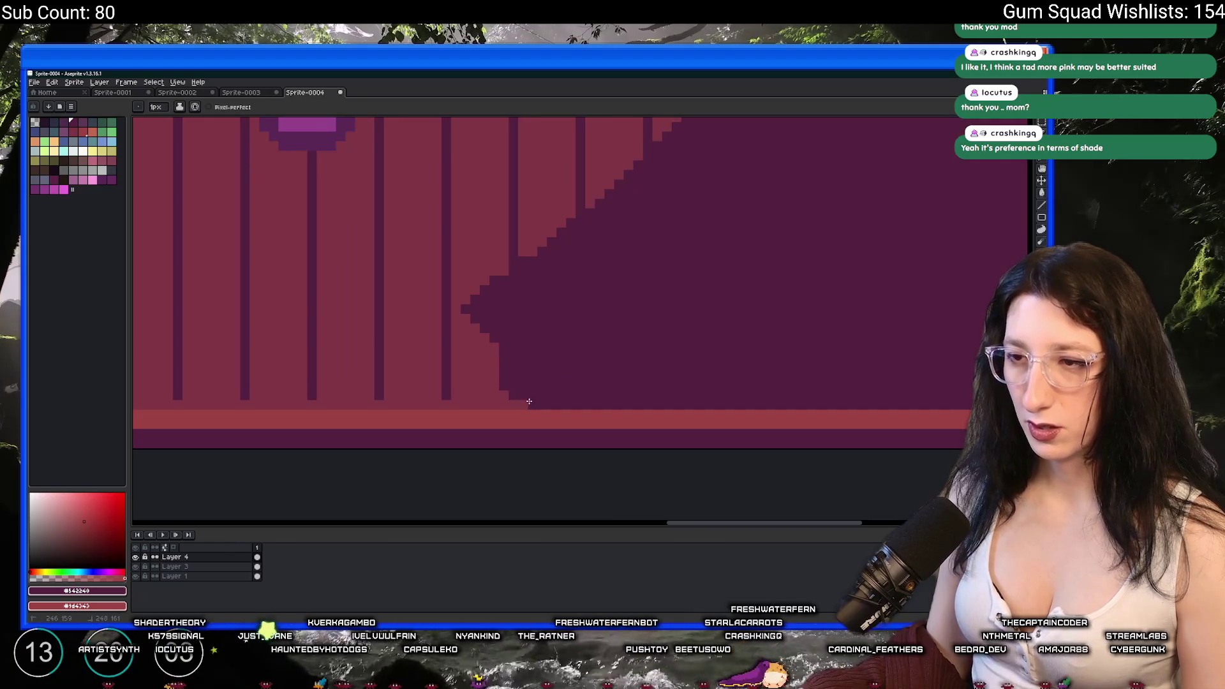
scroll(528, 401, down, 3)
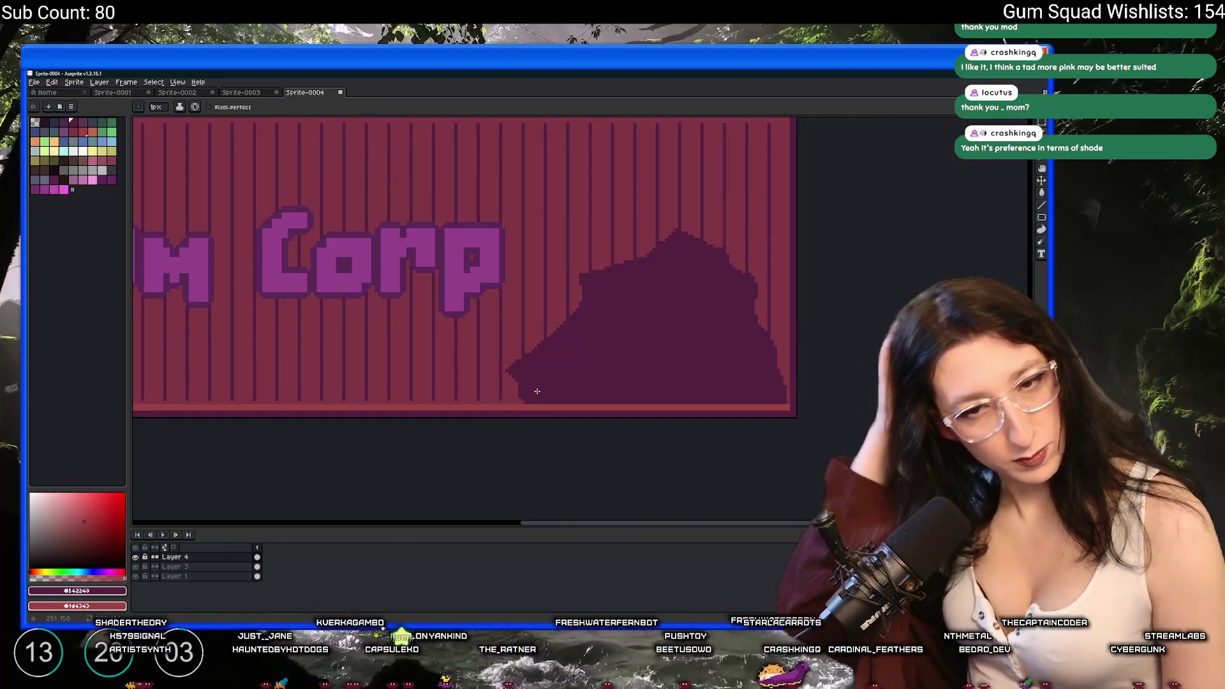
key(p)
key(Escape)
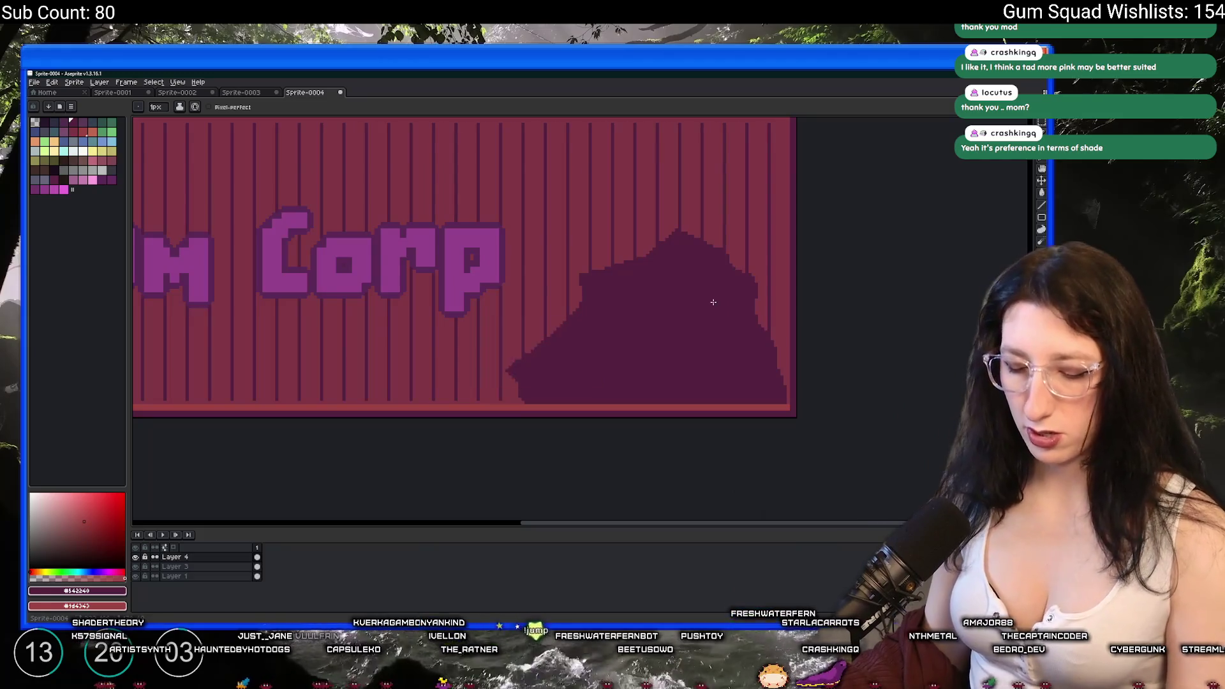
scroll(713, 302, down, 2)
key(i)
scroll(713, 293, right, 3)
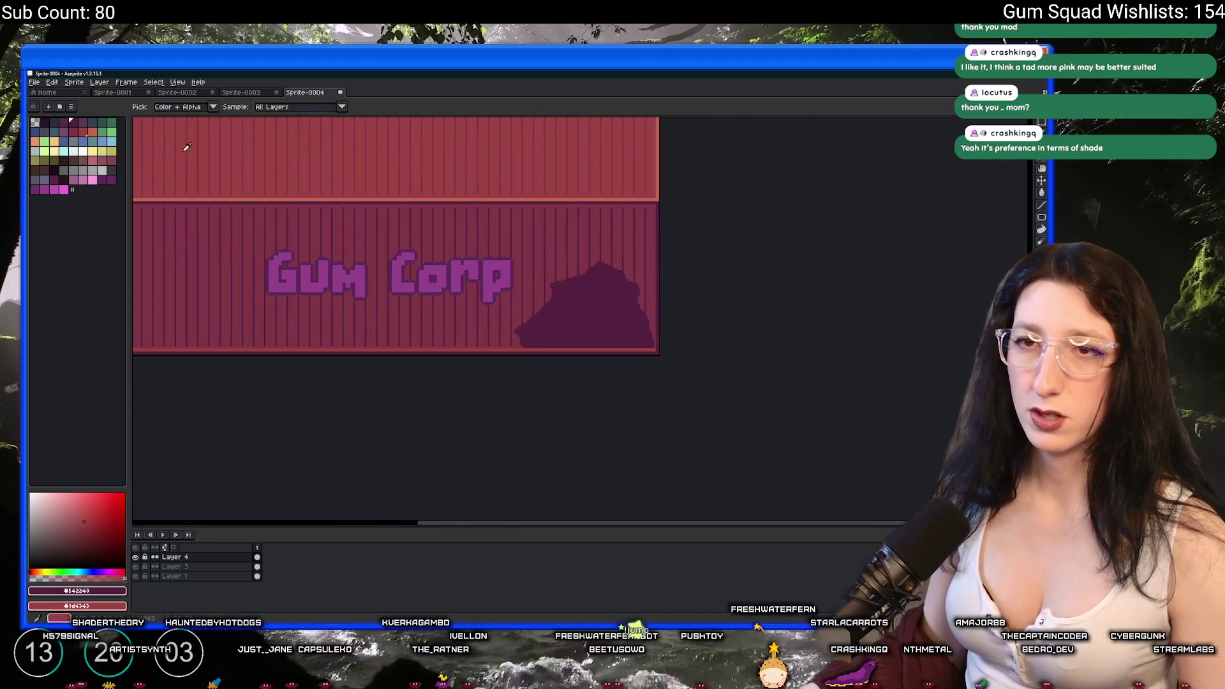
click(54, 122)
Try a blue-grey bucket fill under the new curved line inside the hole, then undo it.
key(b)
scroll(392, 402, up, 3)
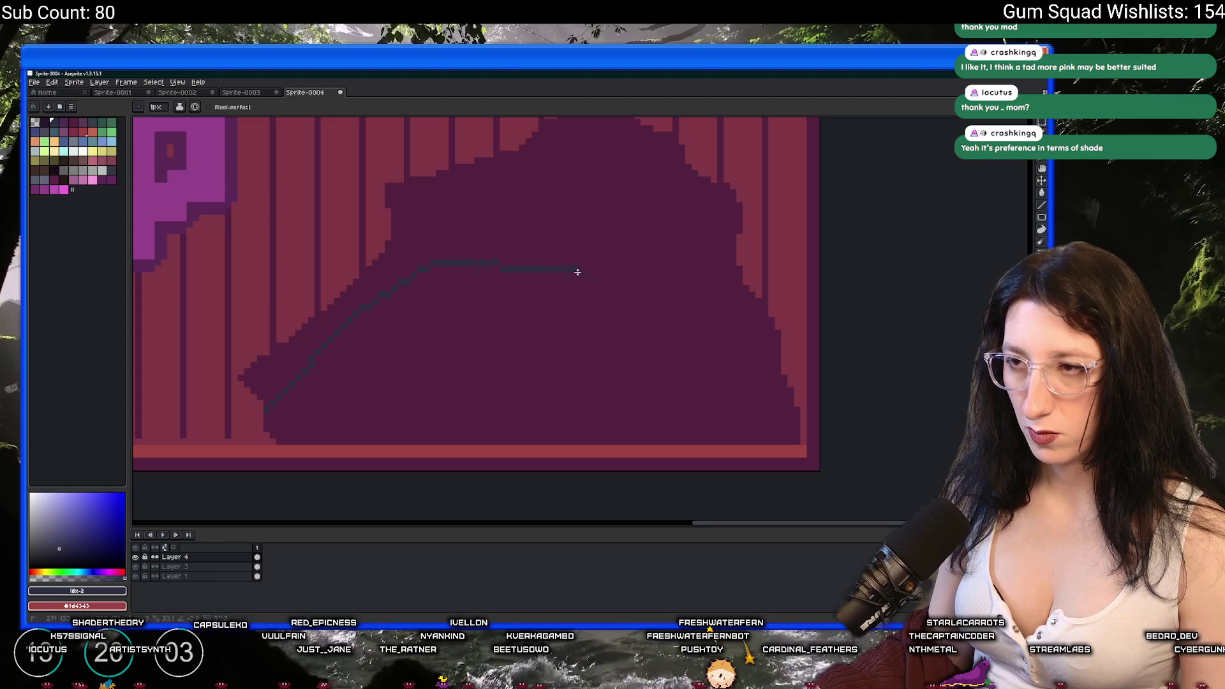
key(g)
click(727, 410)
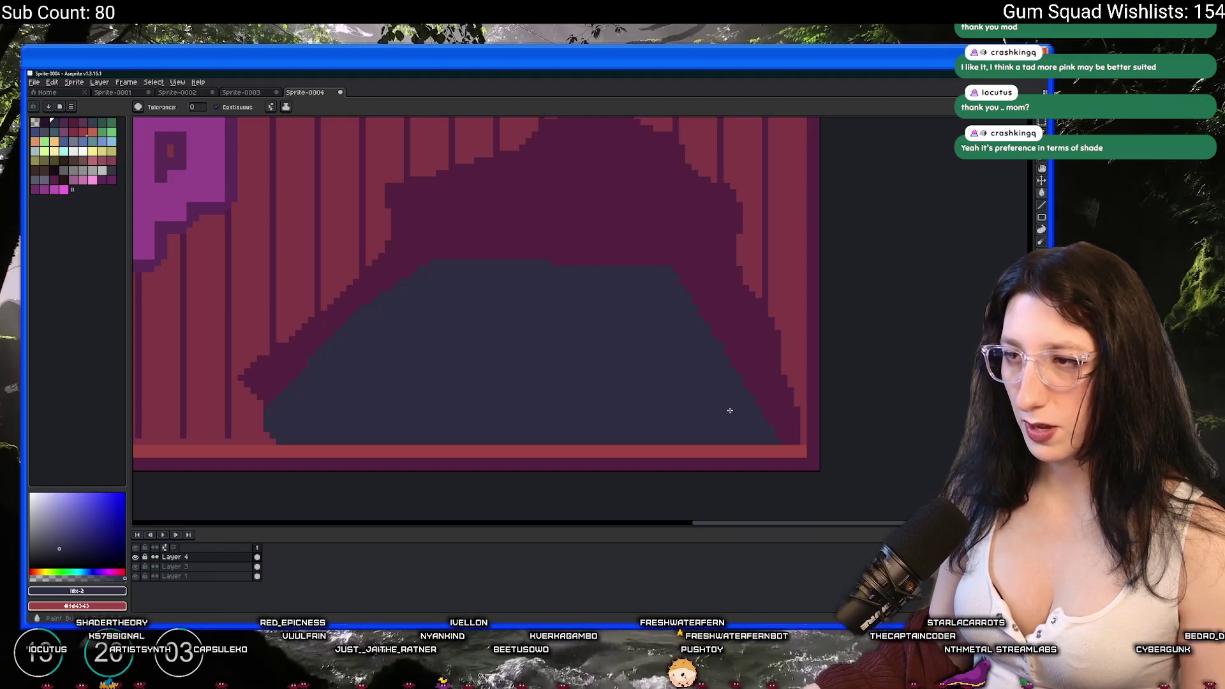
scroll(727, 400, down, 2)
key(ctrl+z)
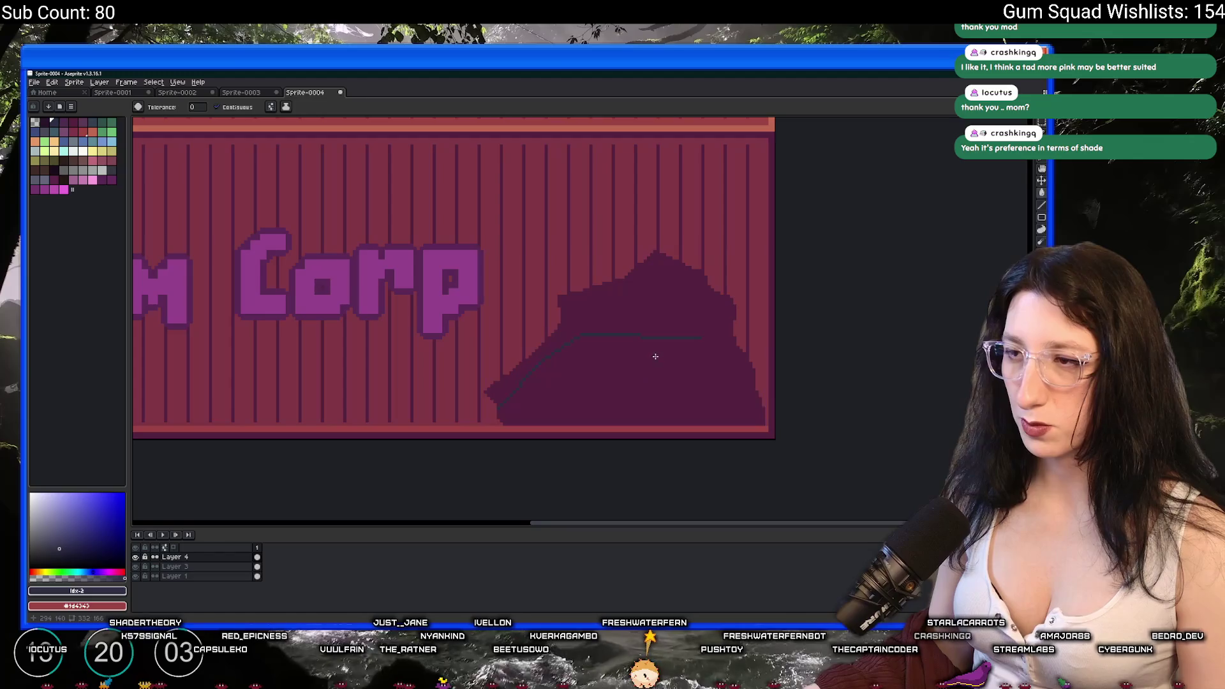
scroll(665, 318, down, 4)
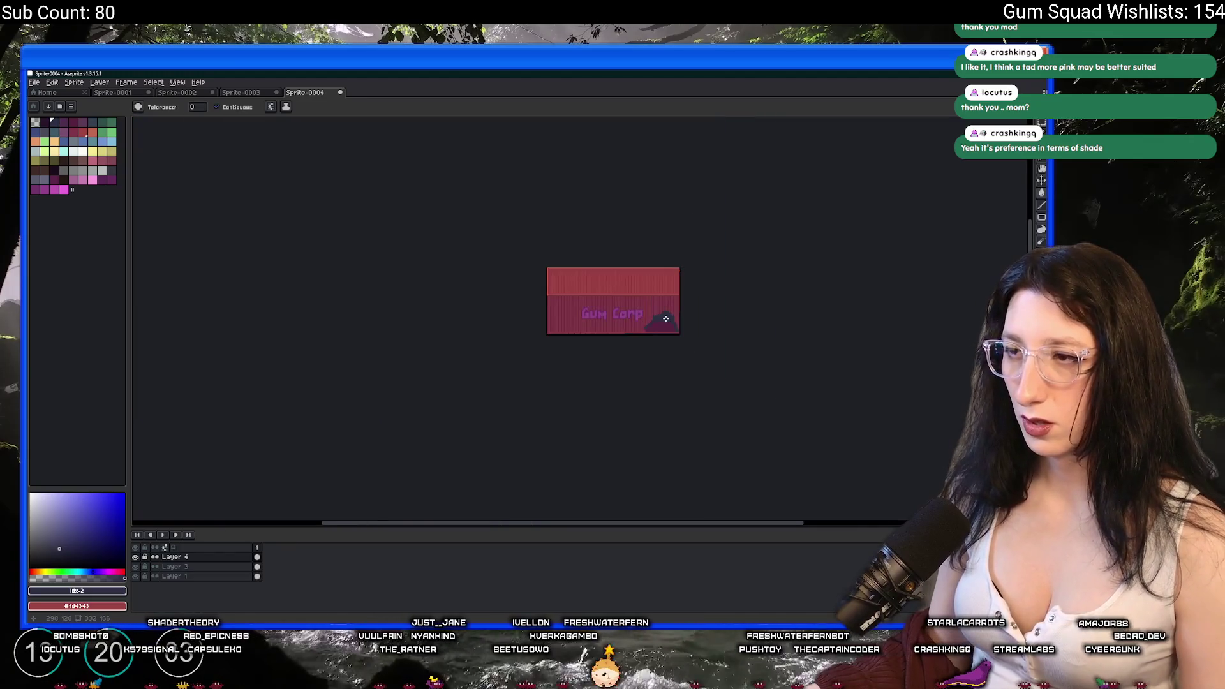
scroll(665, 318, up, 3)
scroll(665, 318, down, 3)
Return to the paint bucket, then eyedrop the container's red as drawing colour.
key(v)
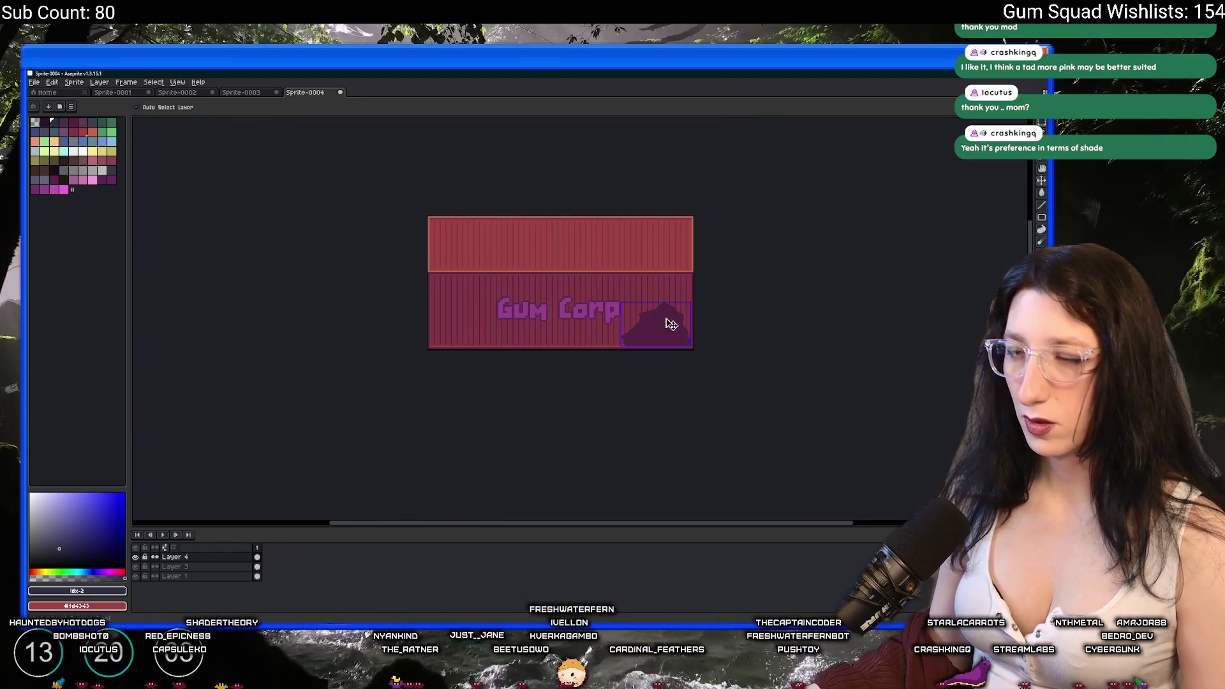
key(b)
scroll(650, 332, up, 5)
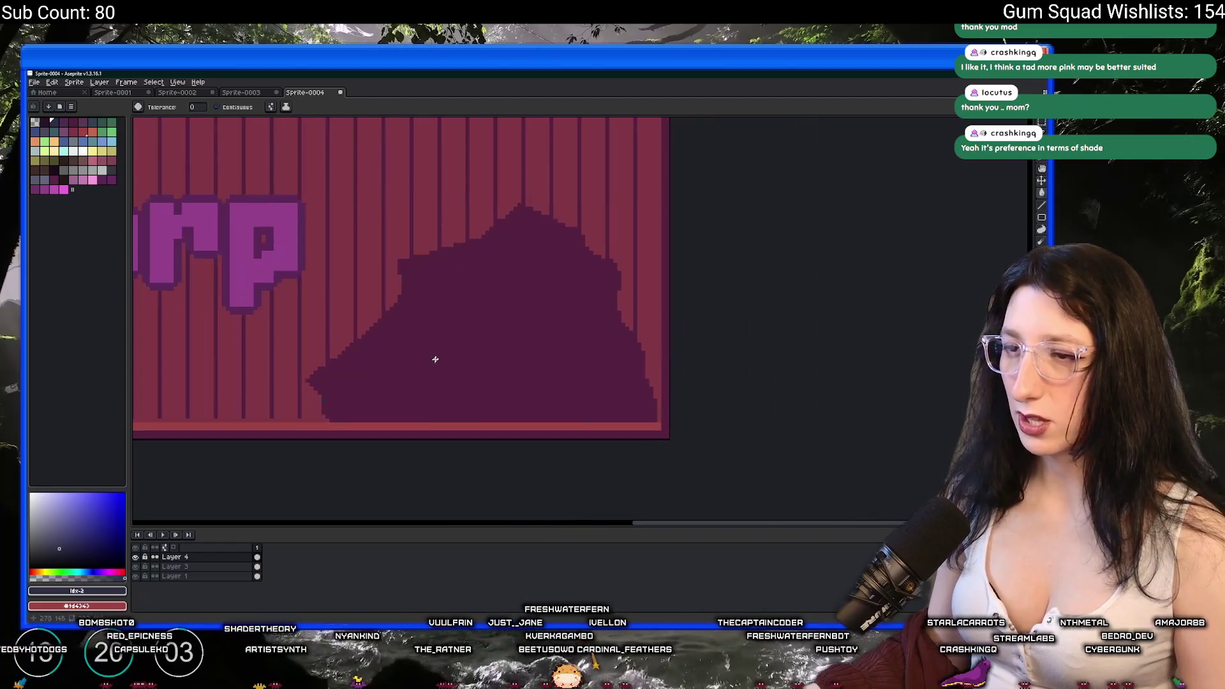
scroll(326, 420, up, 2)
scroll(317, 409, down, 2)
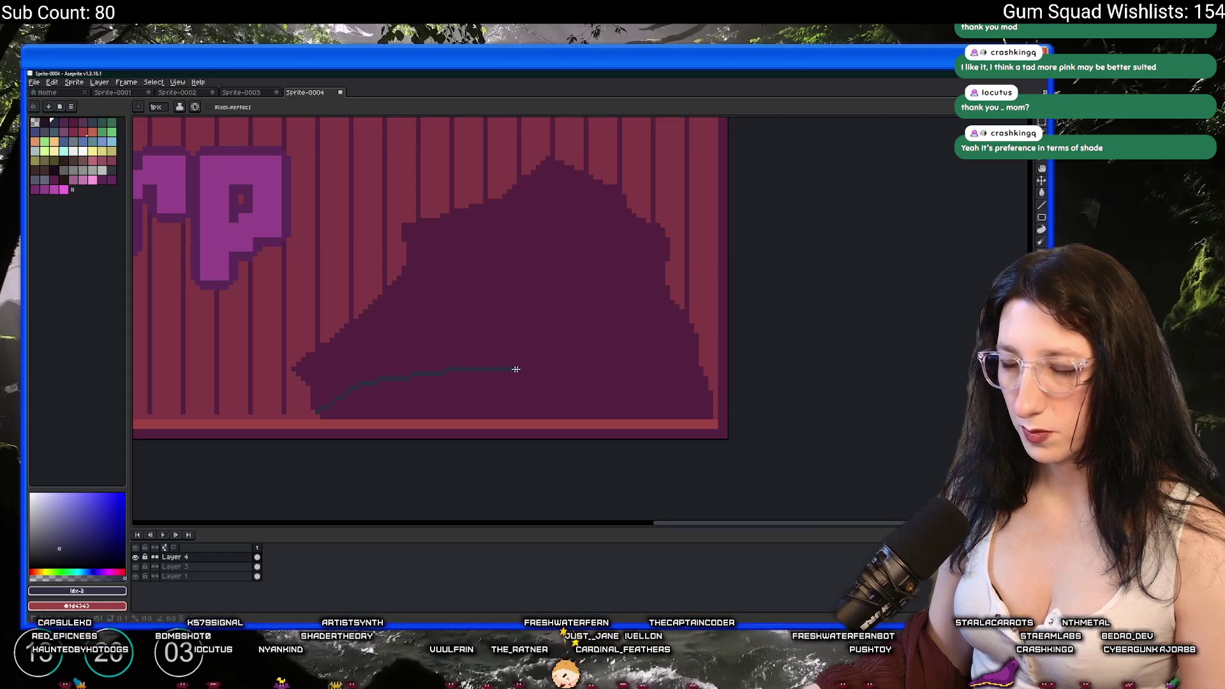
key(g)
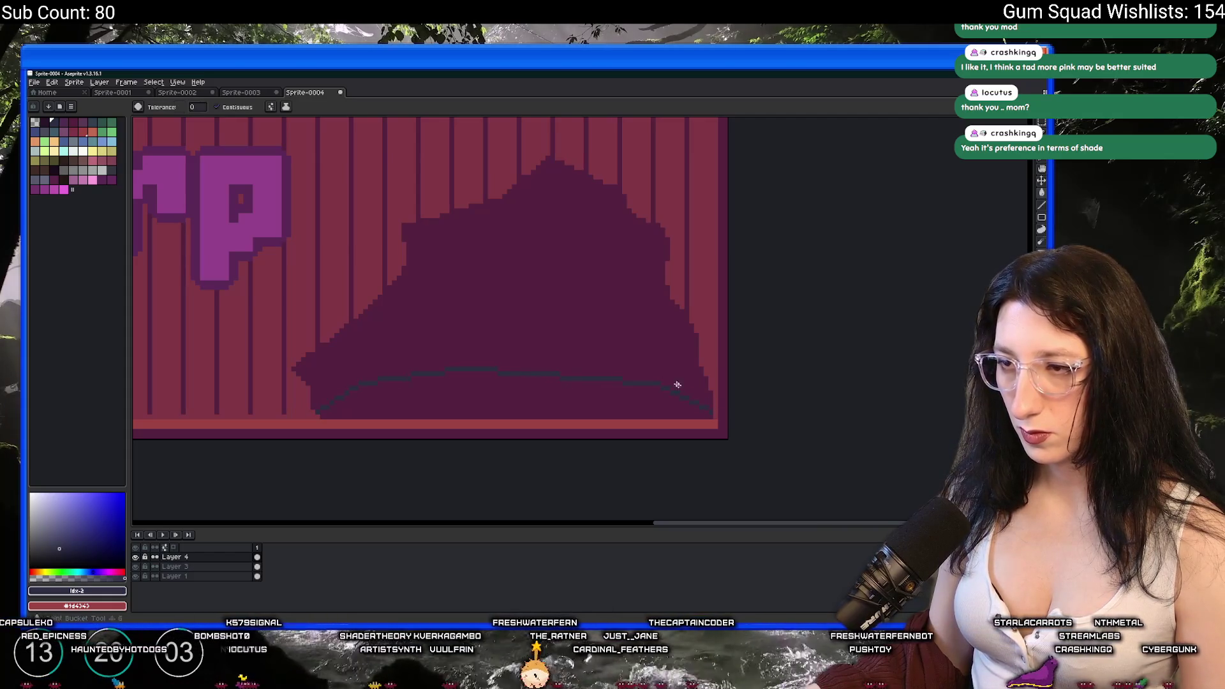
scroll(668, 152, down, 3)
scroll(555, 300, up, 3)
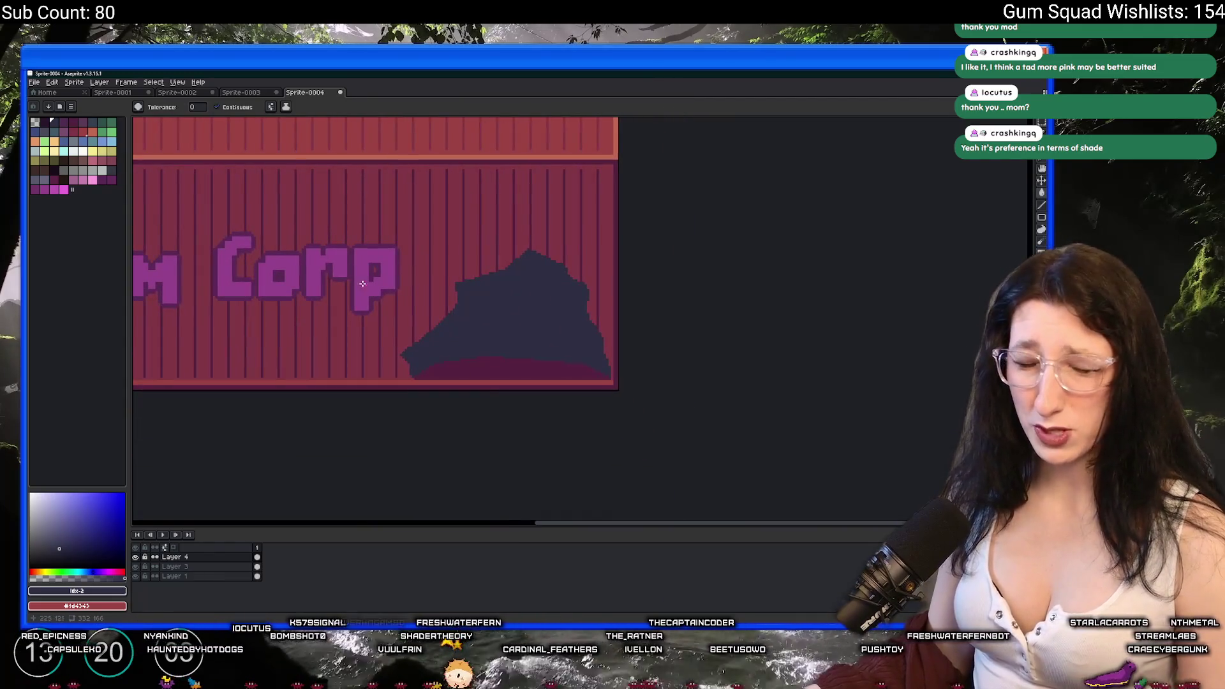
scroll(403, 437, up, 3)
key(i)
click(385, 455)
scroll(386, 456, down, 1)
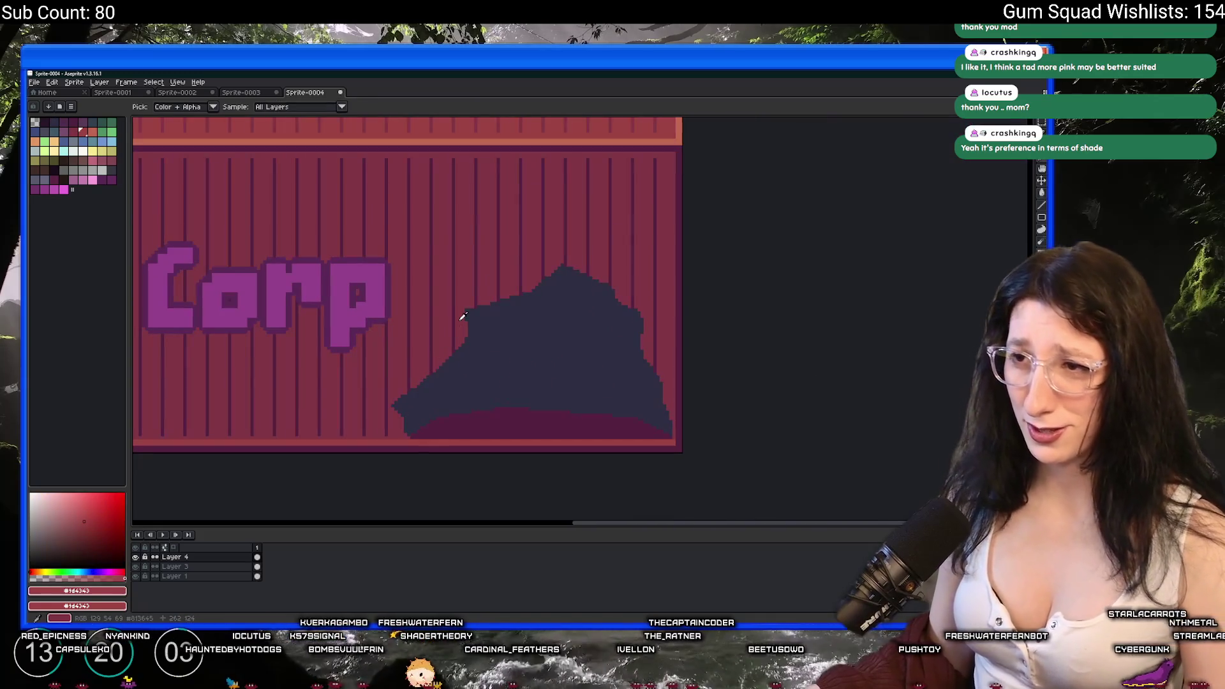
Sample a darker red as secondary colour and apply the Outline effect around the hole.
right_click(464, 316)
scroll(464, 316, up, 1)
key(b)
key(shift+p)
key(Escape)
key(shift+o)
key(Return)
key(shift+o)
key(Return)
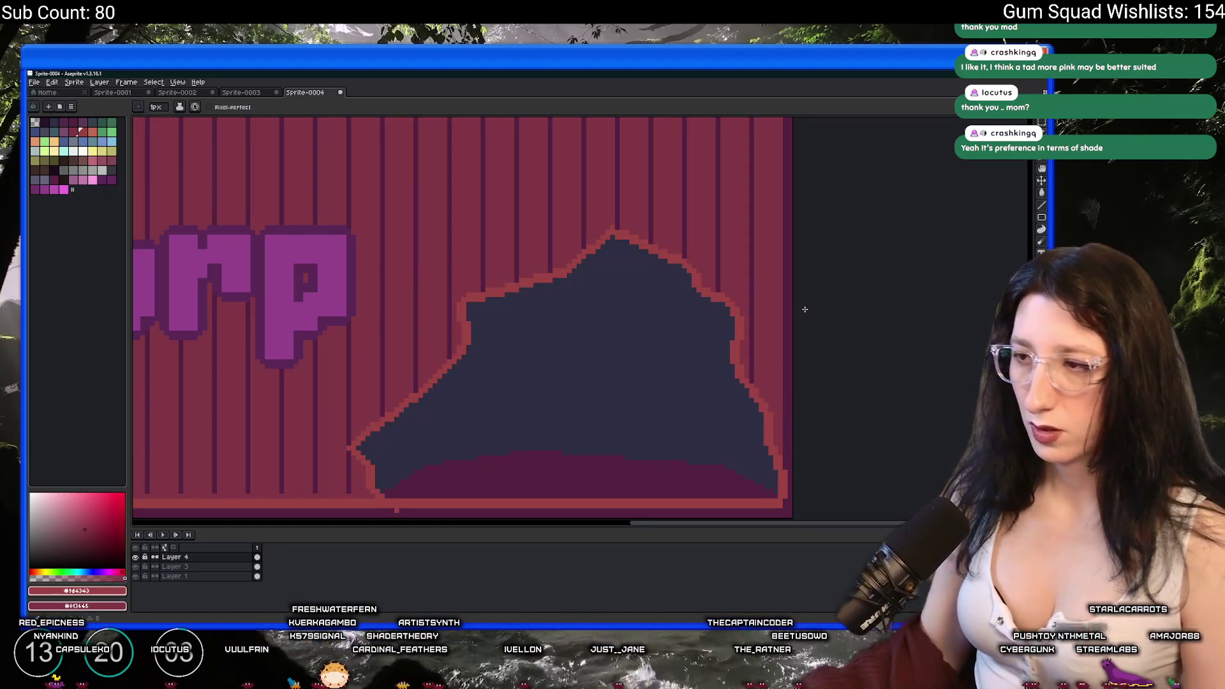
scroll(801, 306, down, 2)
scroll(735, 373, up, 4)
Touch up the rim with the eraser and add a new Layer 5 on top.
key(e)
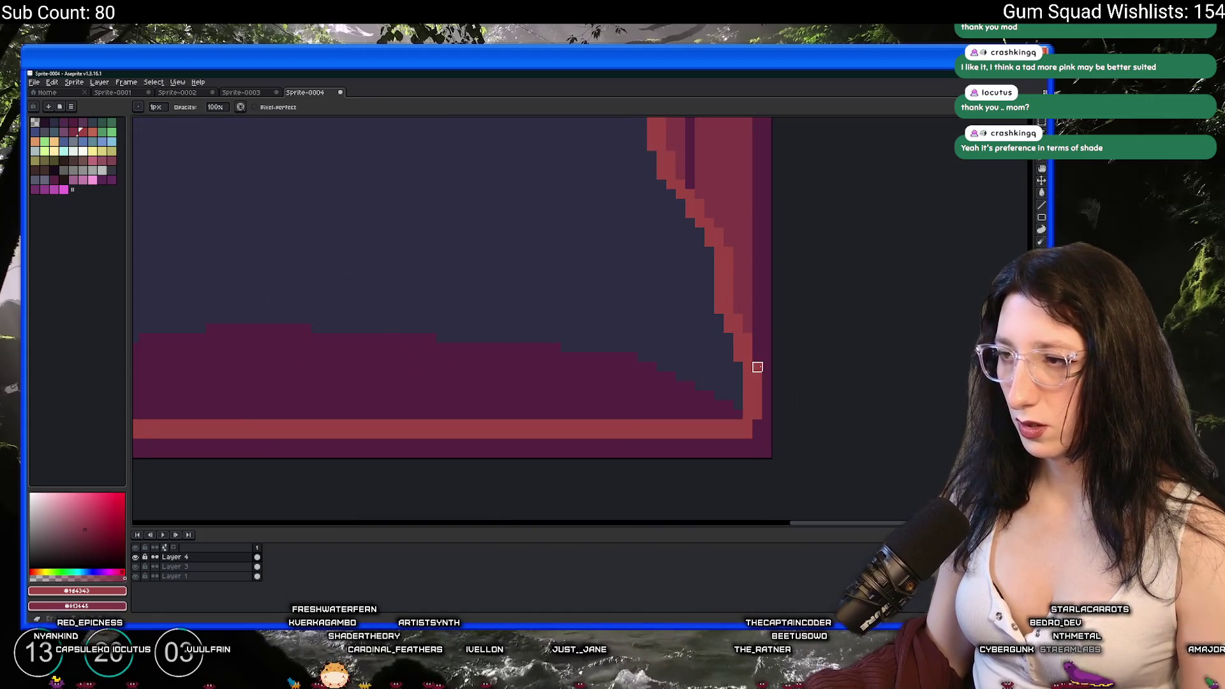
scroll(757, 424, down, 5)
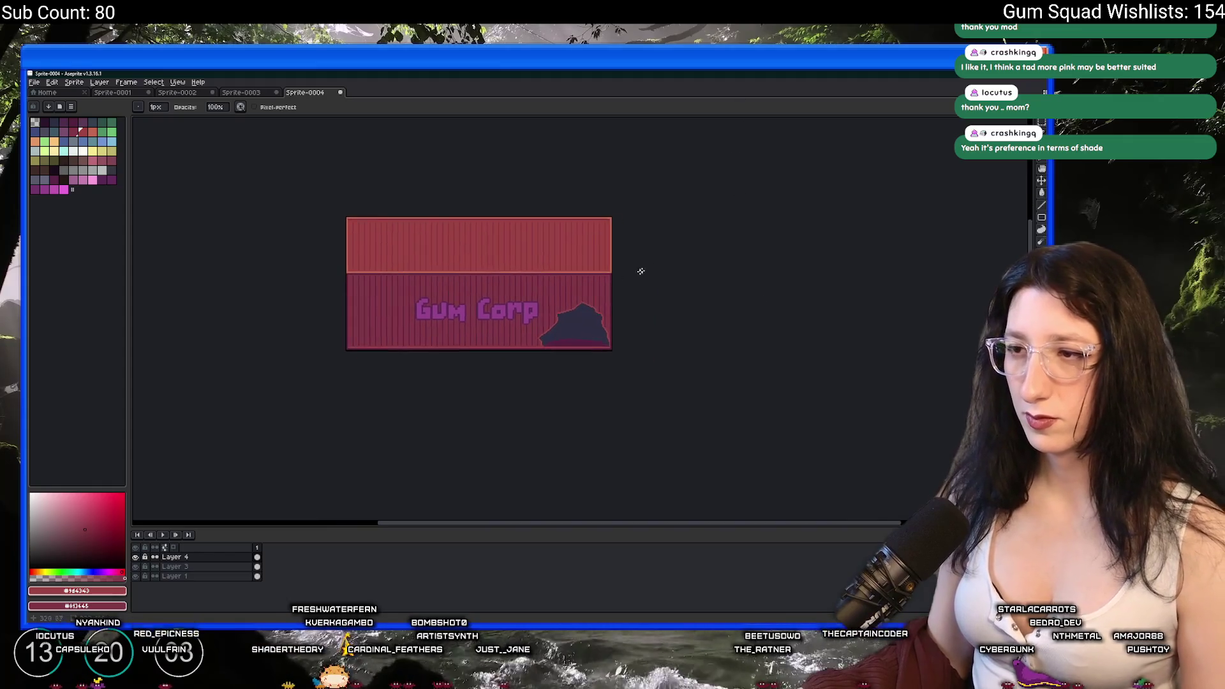
scroll(558, 316, up, 2)
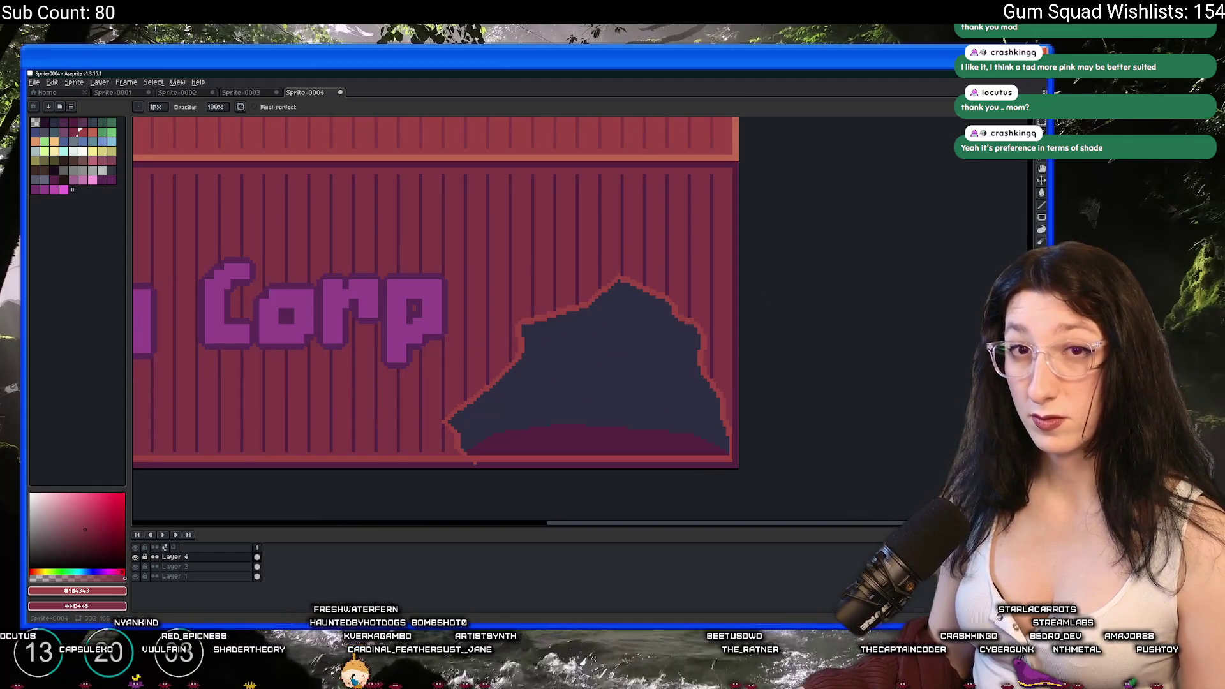
drag(718, 432, 664, 391)
key(shift+n)
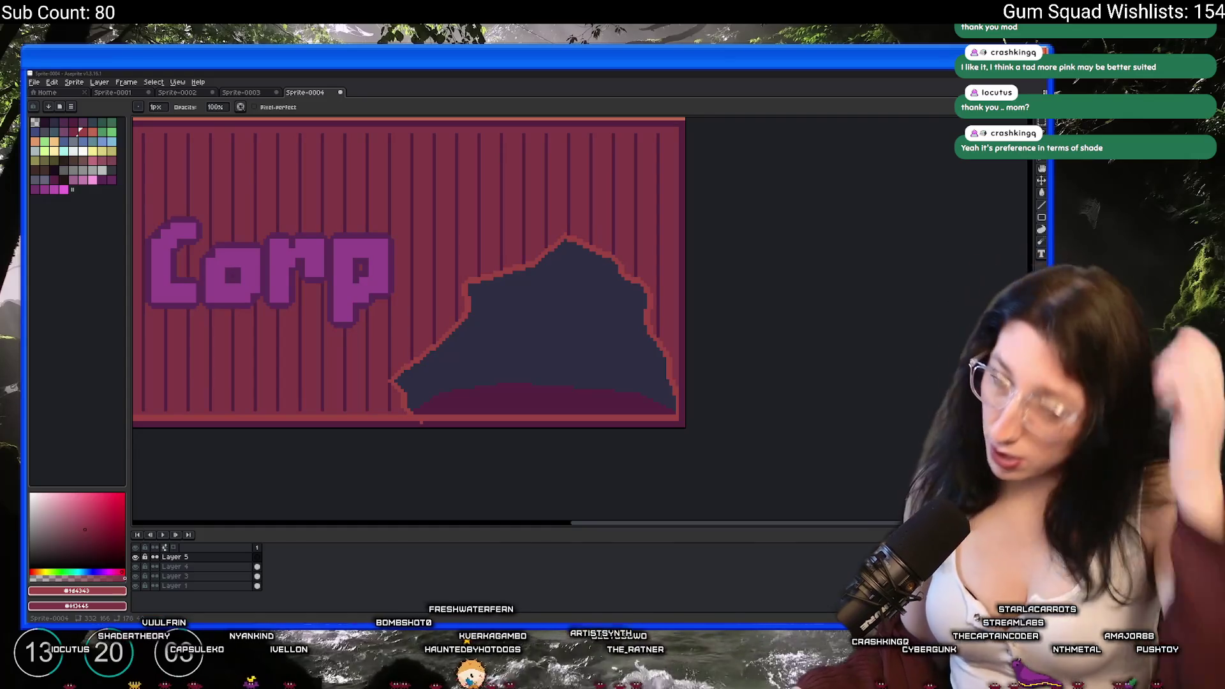
drag(364, 189, 541, 220)
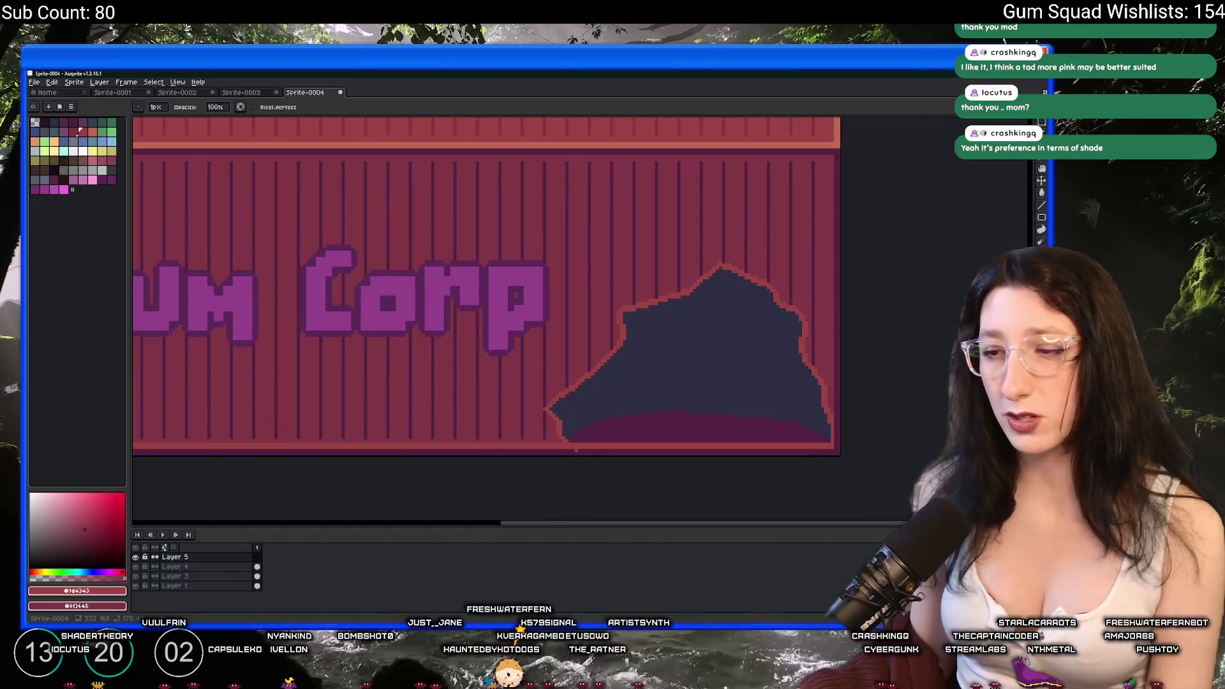
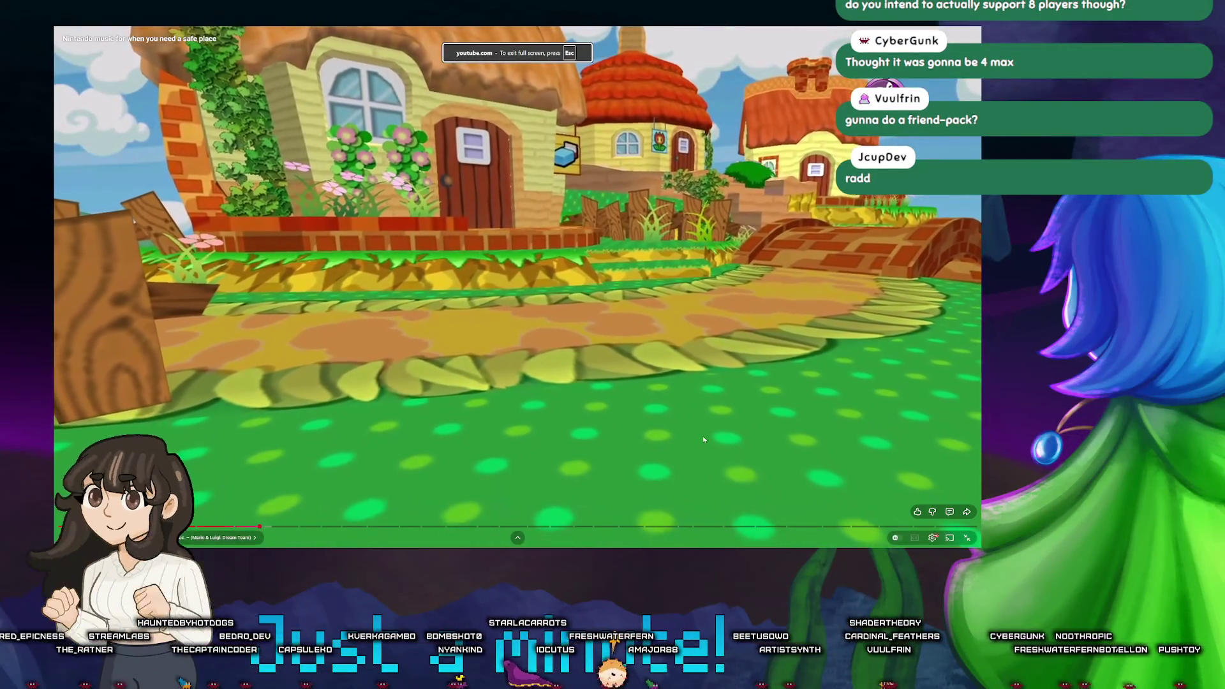
Check the open windows and return to the fullscreen YouTube video.
key(alt+Tab)
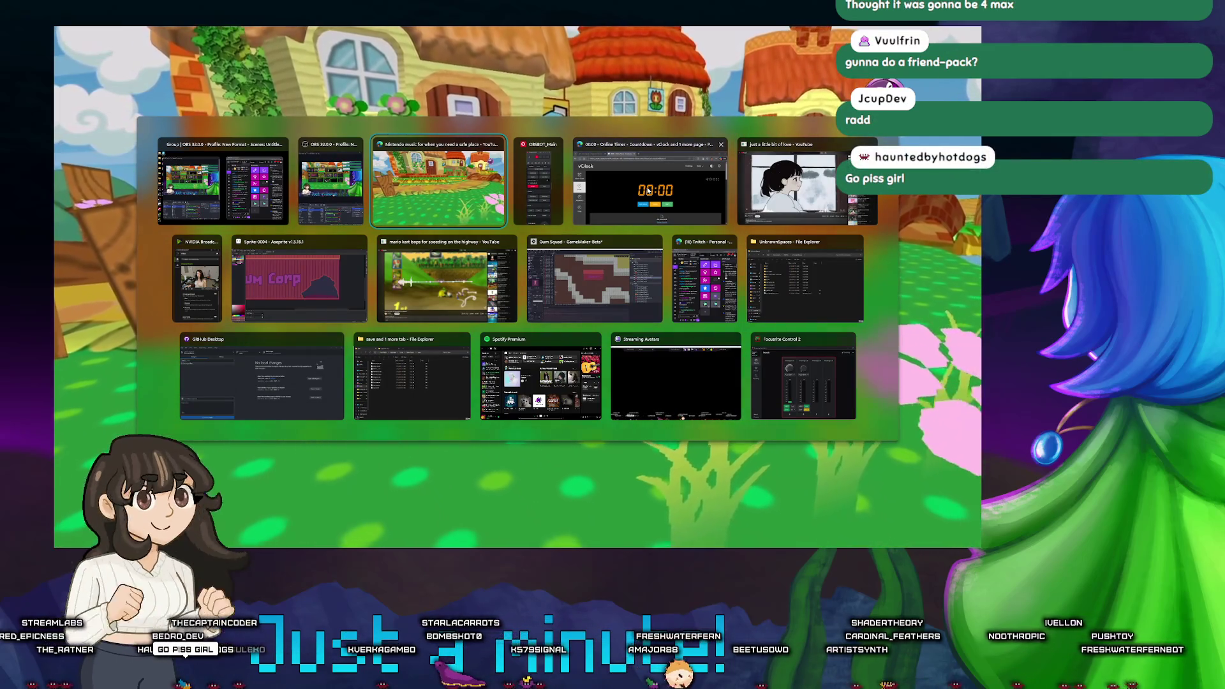
key(Escape)
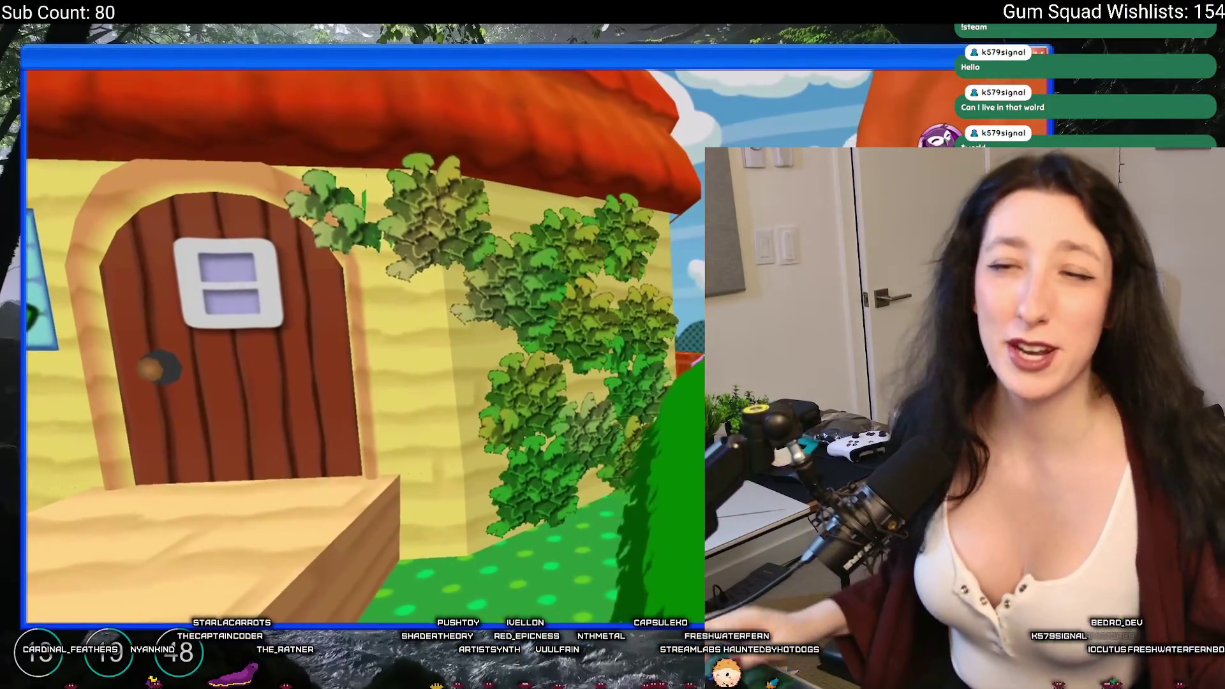
mouse_move(451, 332)
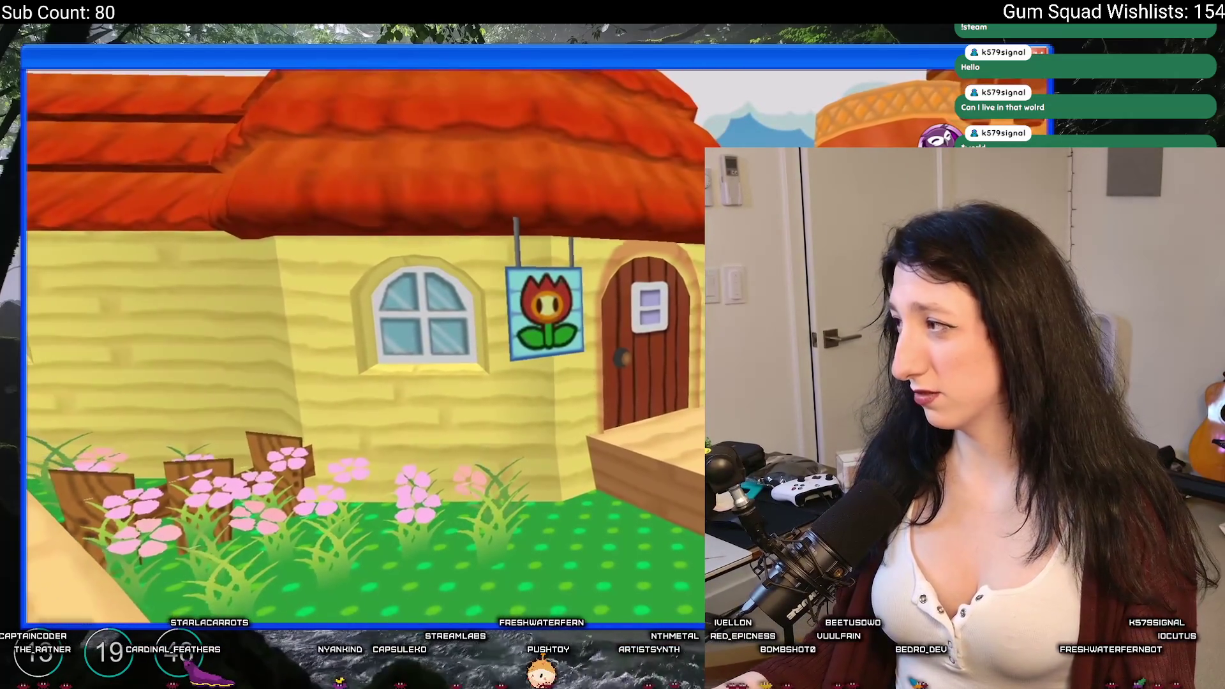
key(alt+Tab)
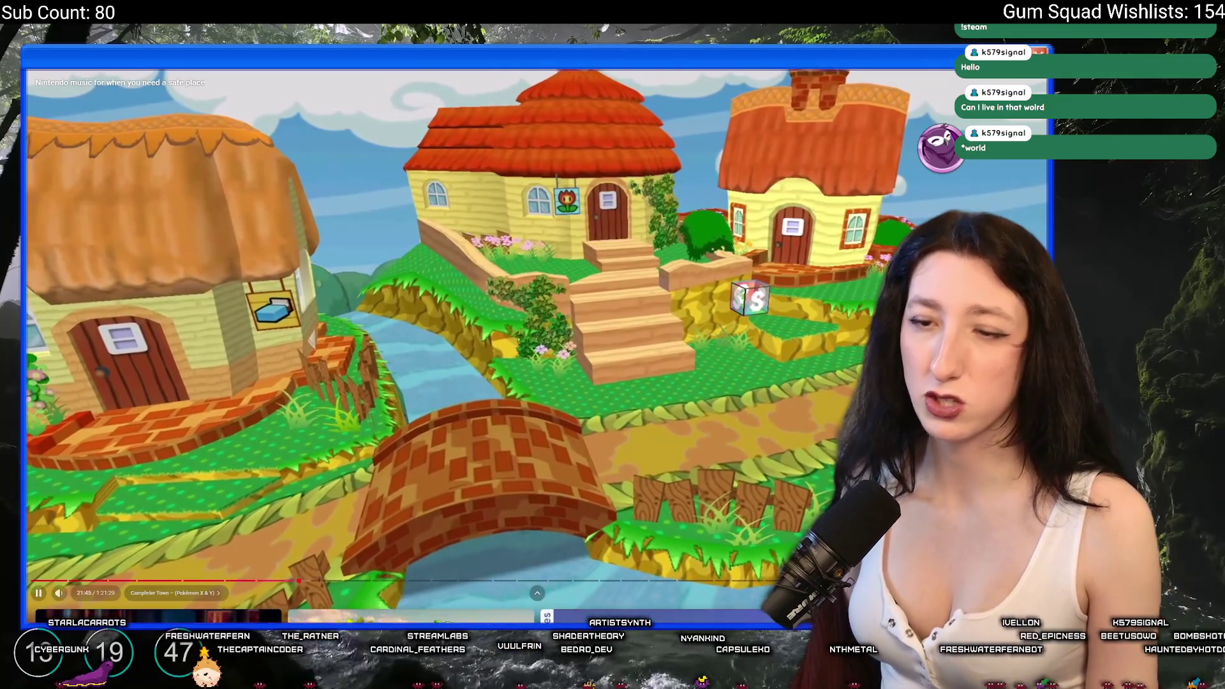
Exit fullscreen, close the Nintendo music tab and pause the Mario Kart video.
key(Escape)
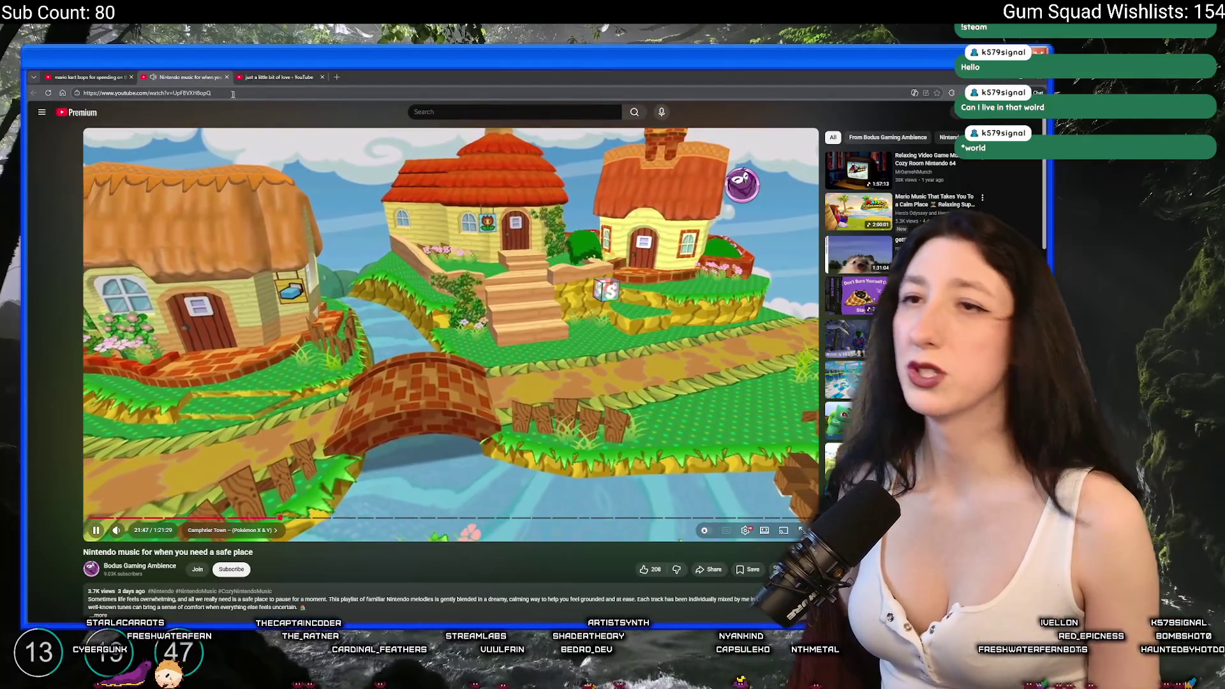
click(227, 78)
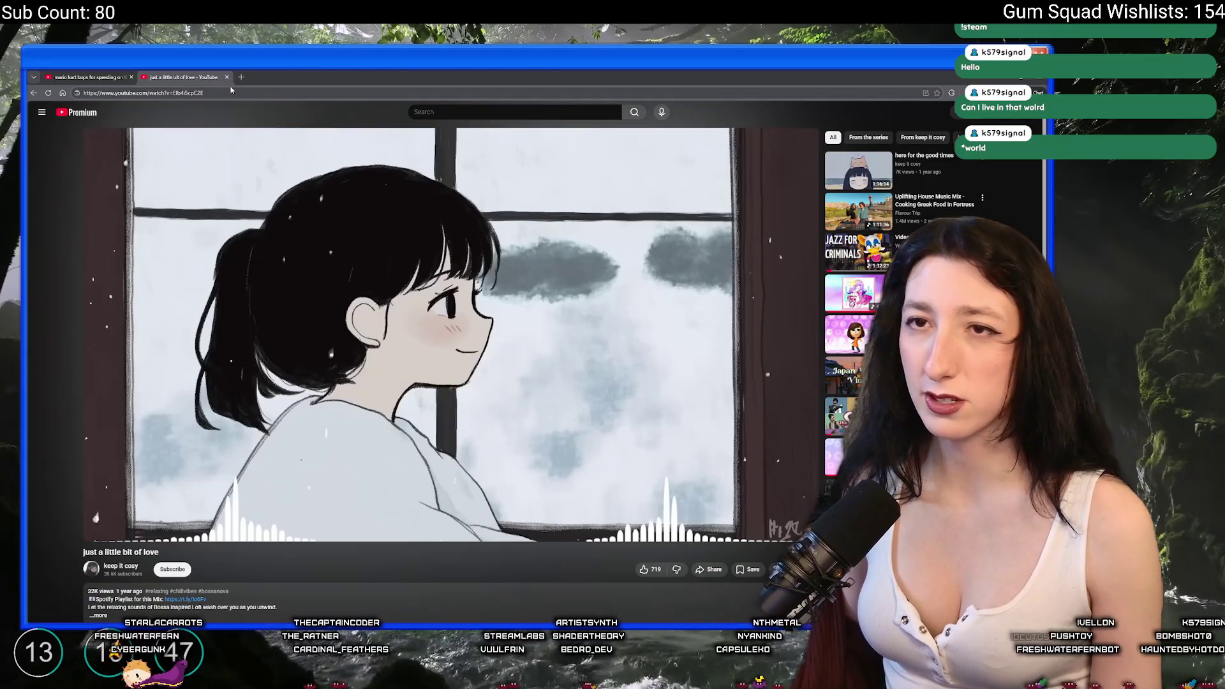
click(129, 75)
click(251, 165)
key(alt+Tab)
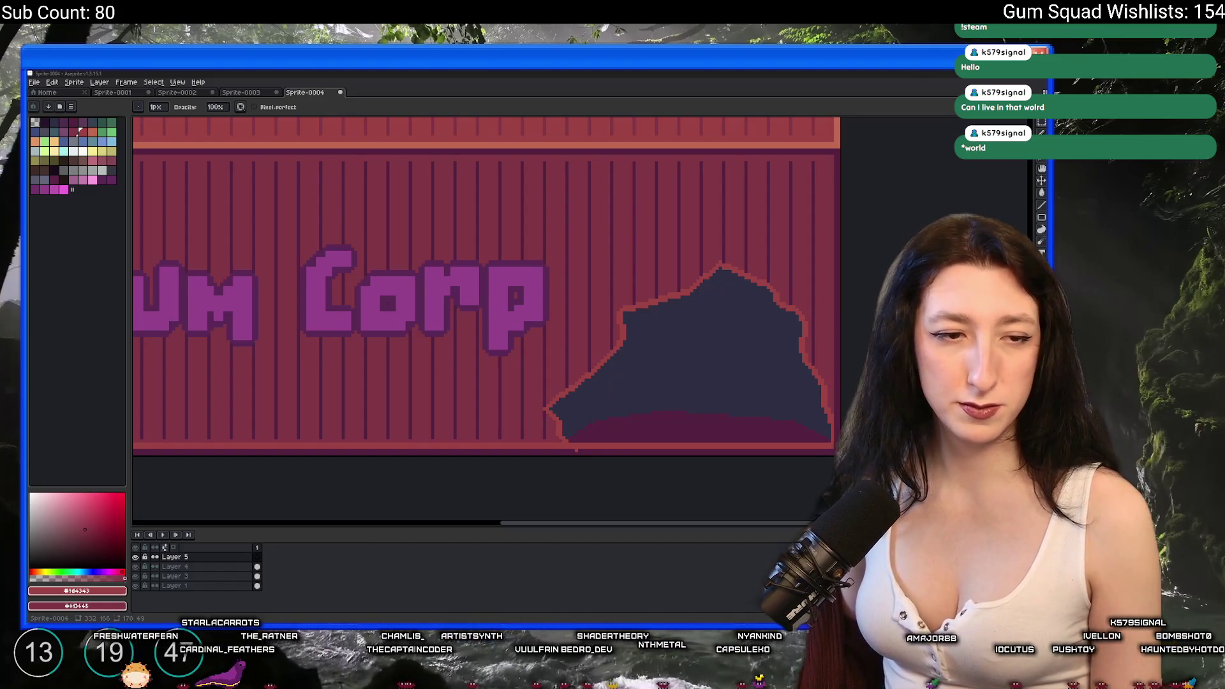
Export the Gum Corp sign sprite from Aseprite to GumCorpRedContainer.png.
scroll(375, 303, down, 2)
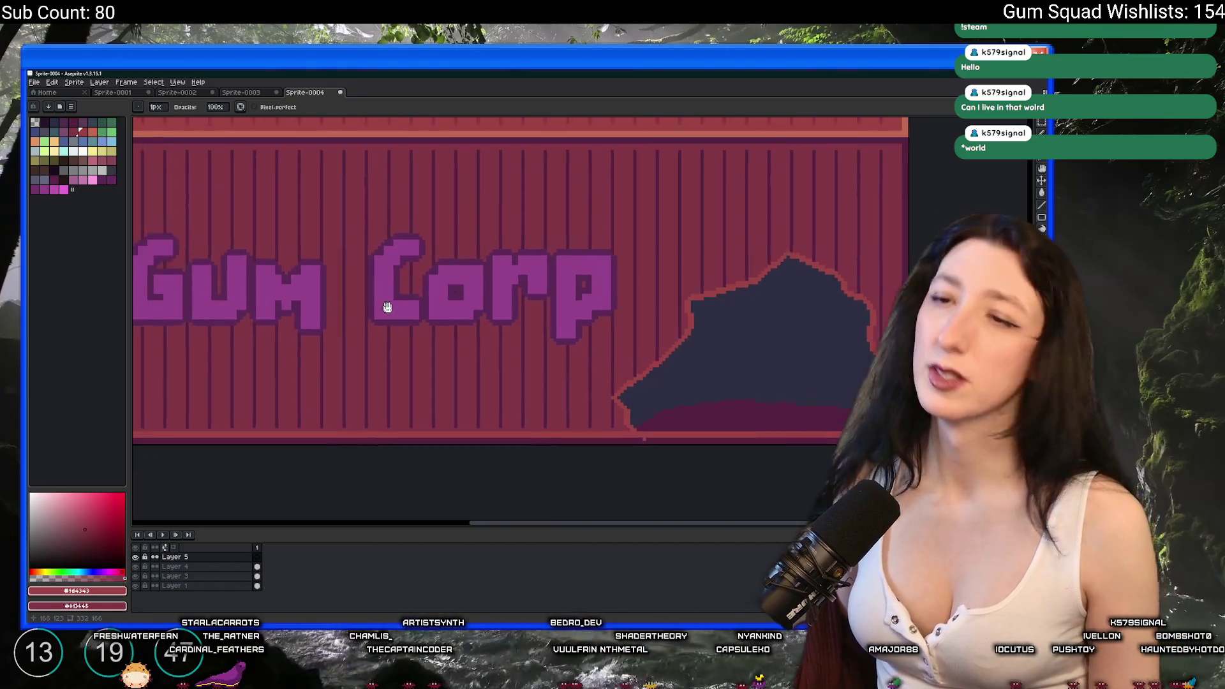
scroll(555, 412, up, 1)
key(ctrl+shift+e)
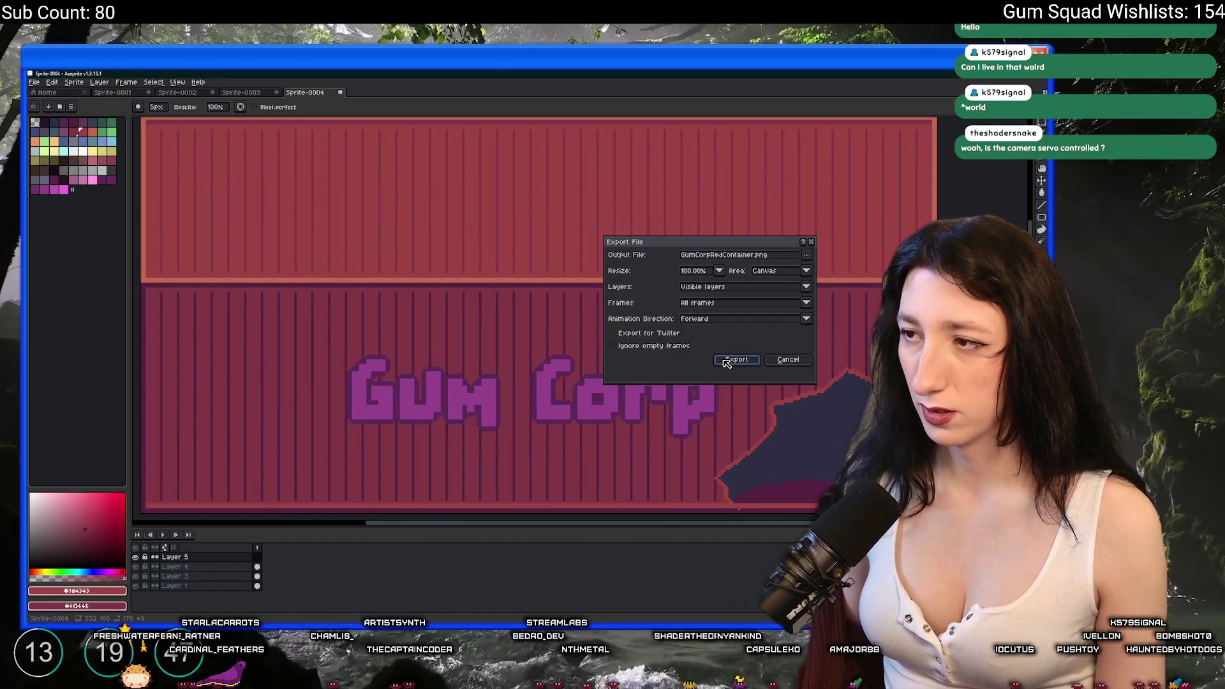
click(727, 361)
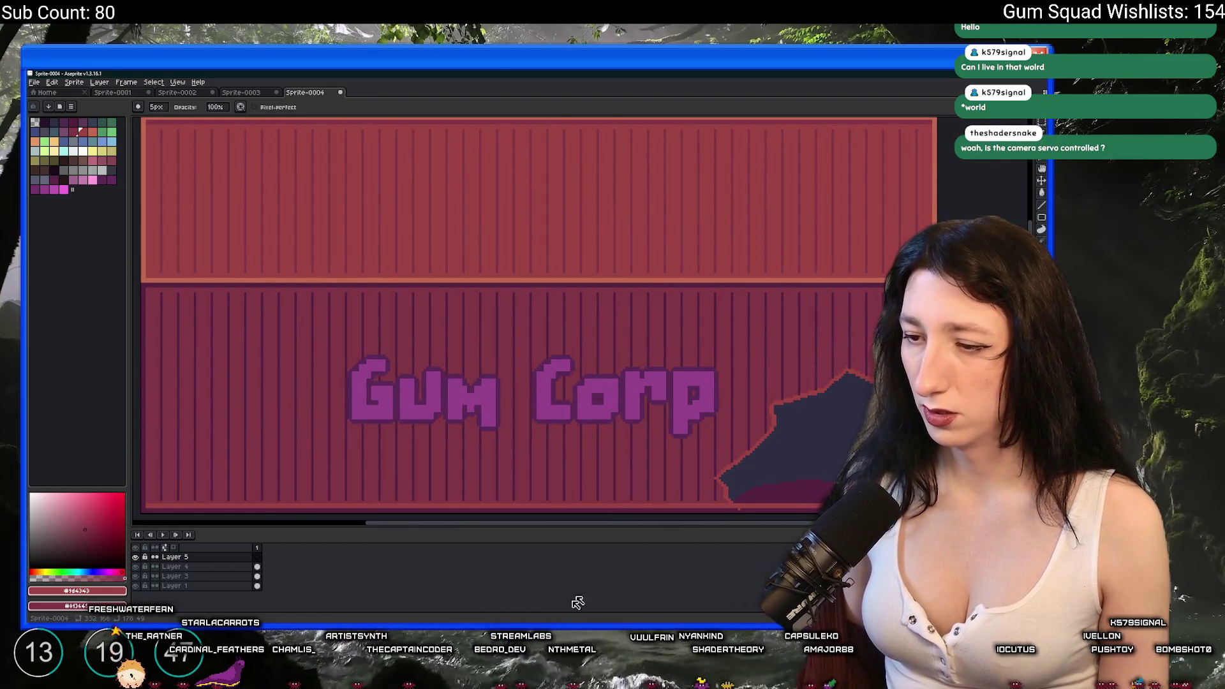
key(alt+Tab)
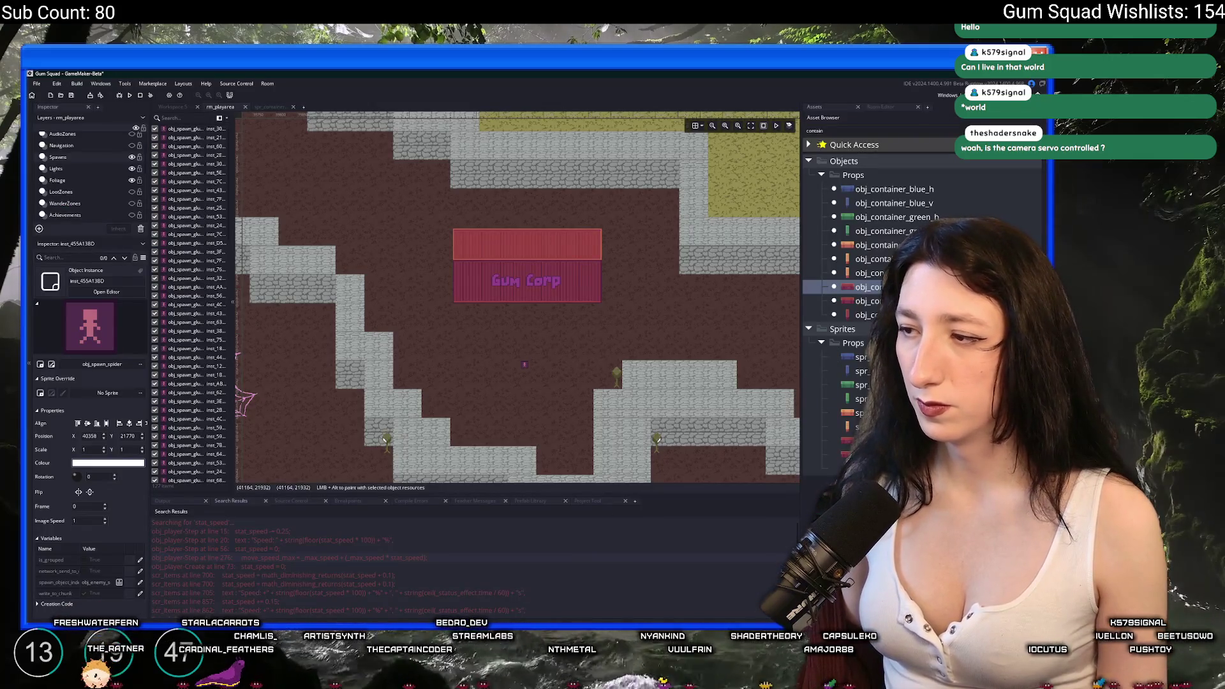
In the spr_container_red_gumcorp_h sprite editor, open the import file browser on the Art folder.
key(ctrl+Tab)
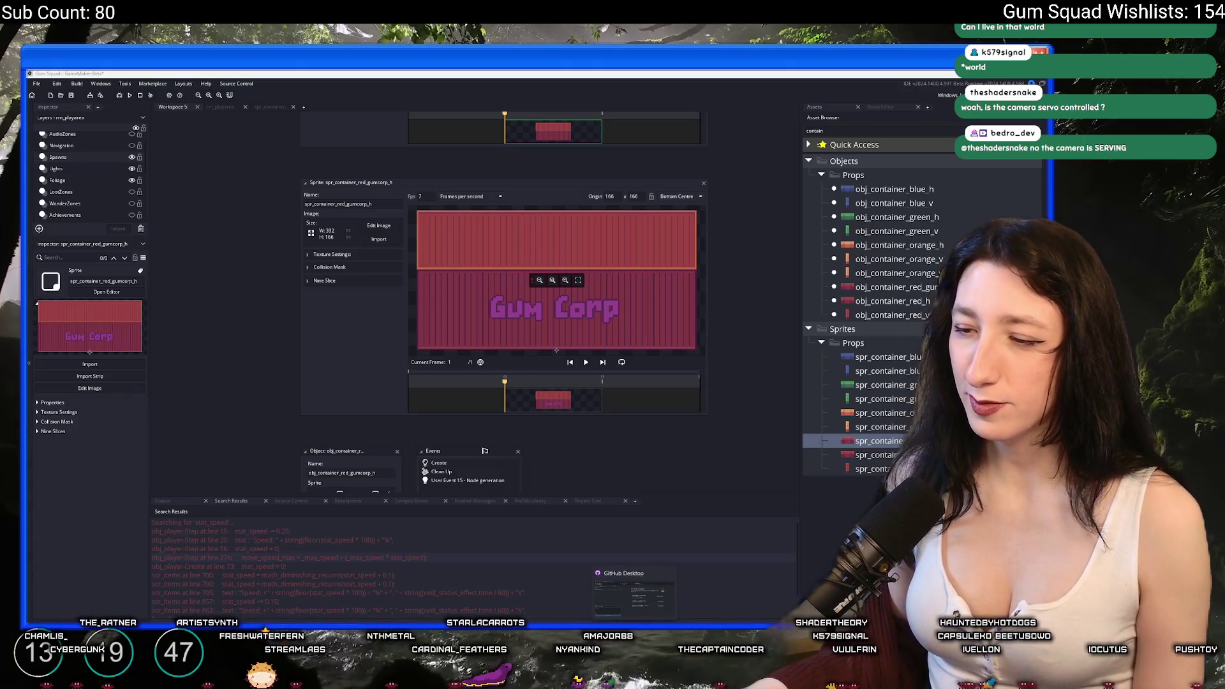
mouse_move(529, 617)
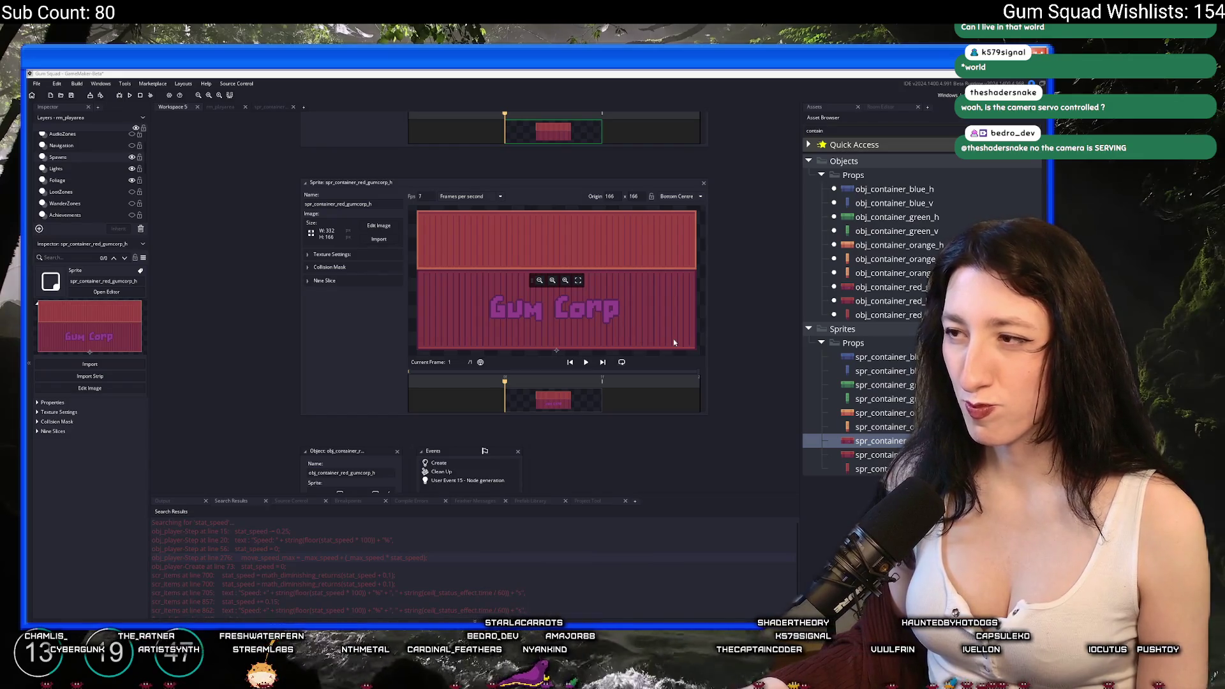
click(364, 265)
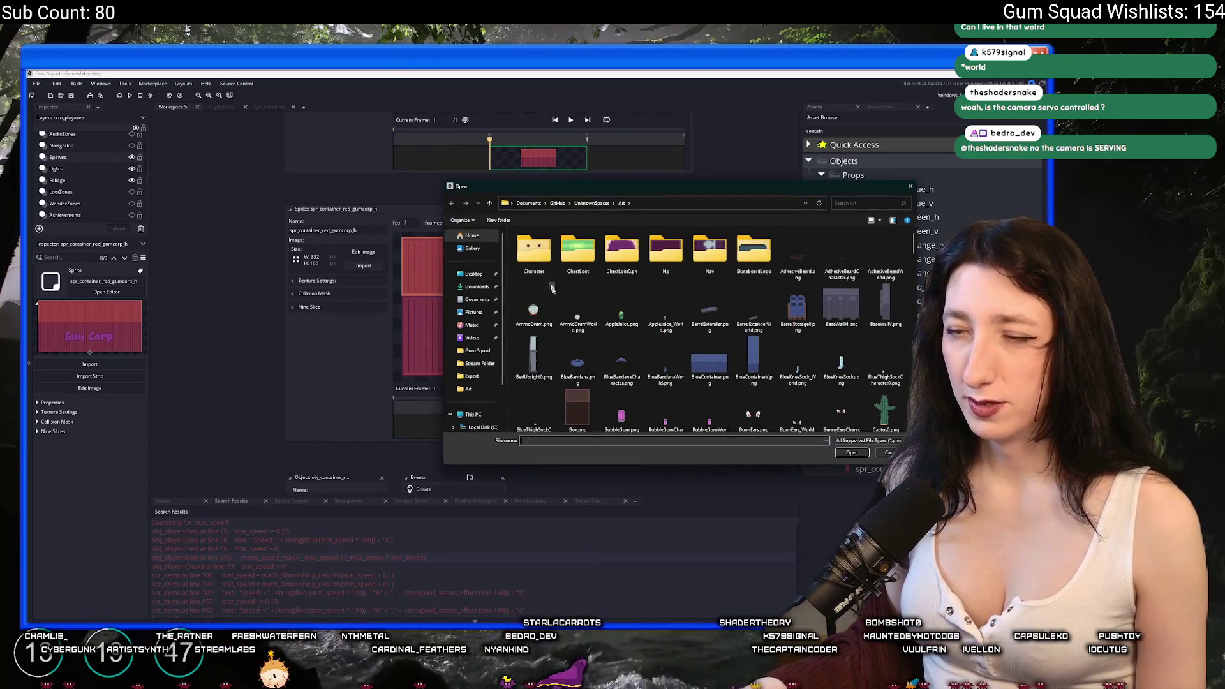
Load GumCorpRedContainer.png into spr_container_red_gumcorp_h and confirm replacing the image.
scroll(611, 376, down, 15)
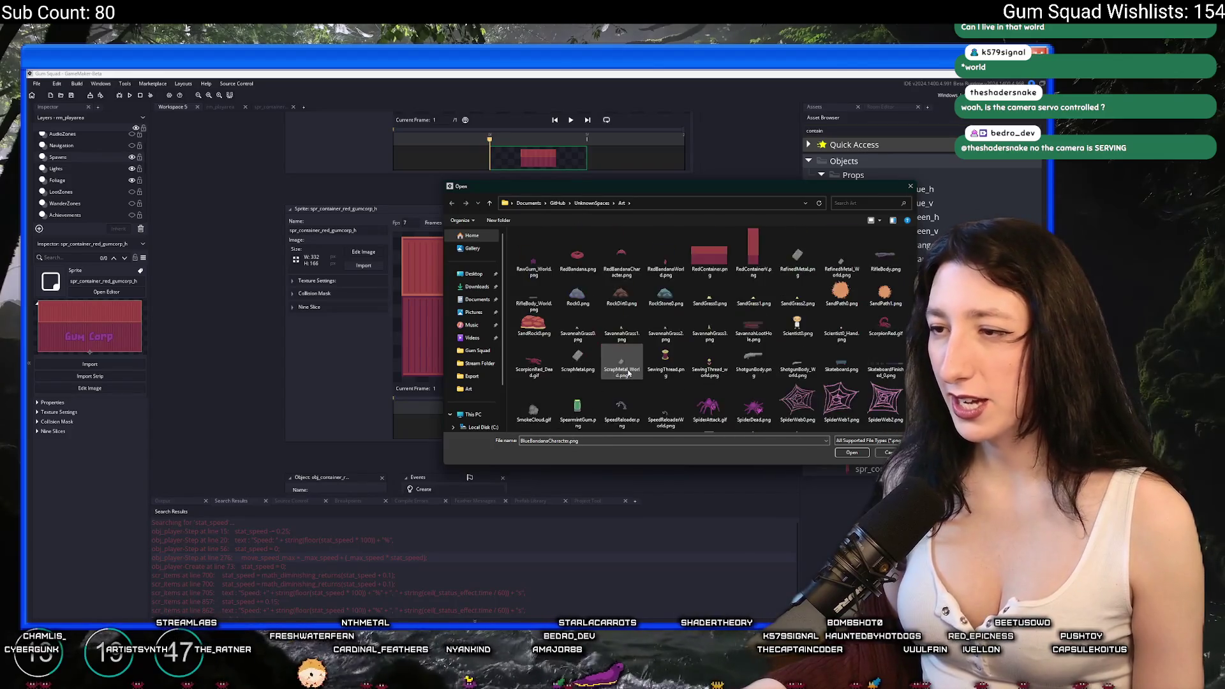
scroll(634, 370, up, 6)
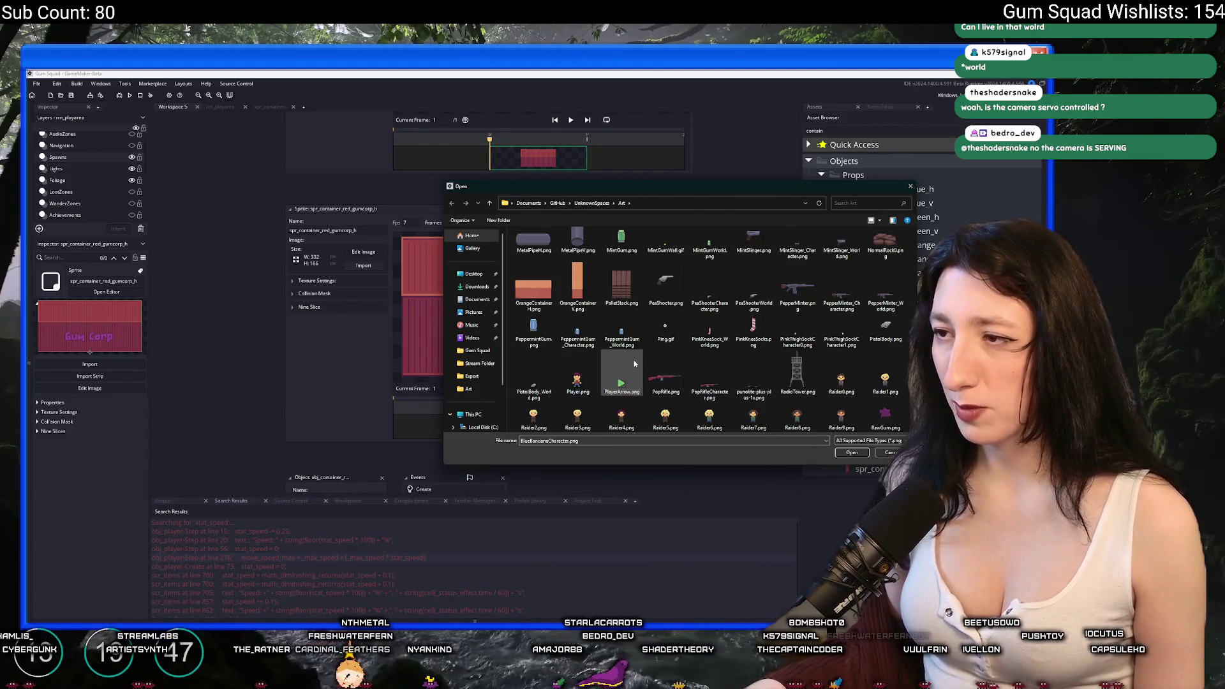
scroll(634, 361, up, 8)
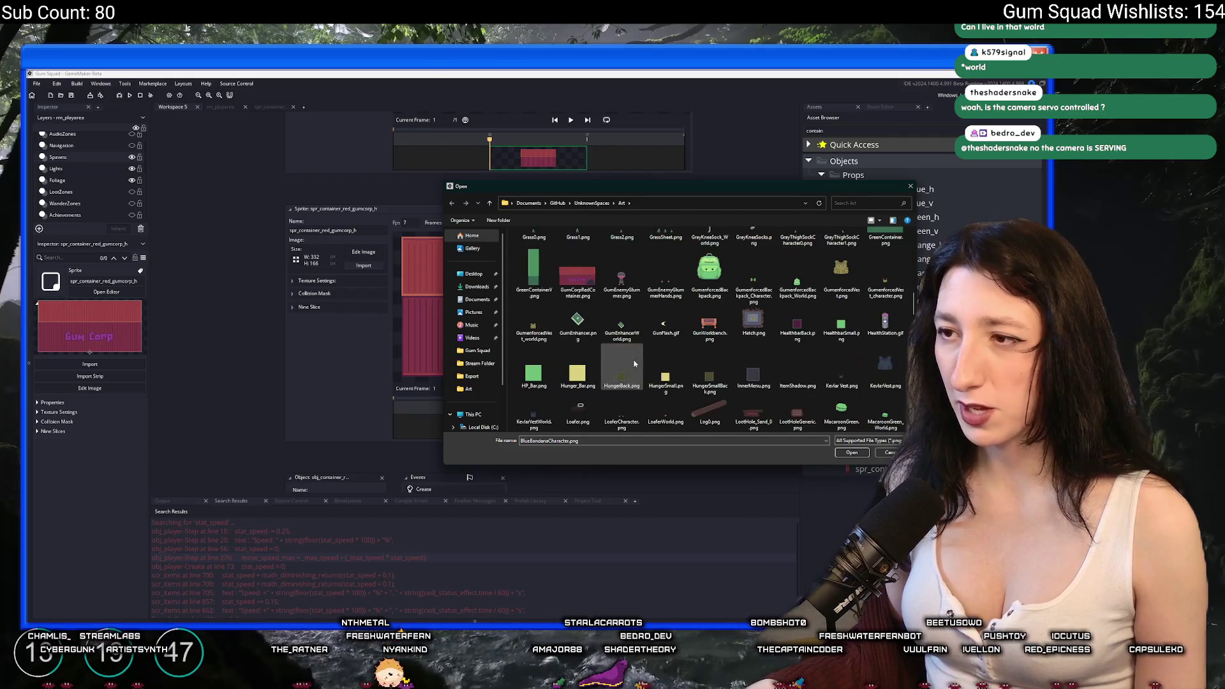
double_click(578, 275)
key(Return)
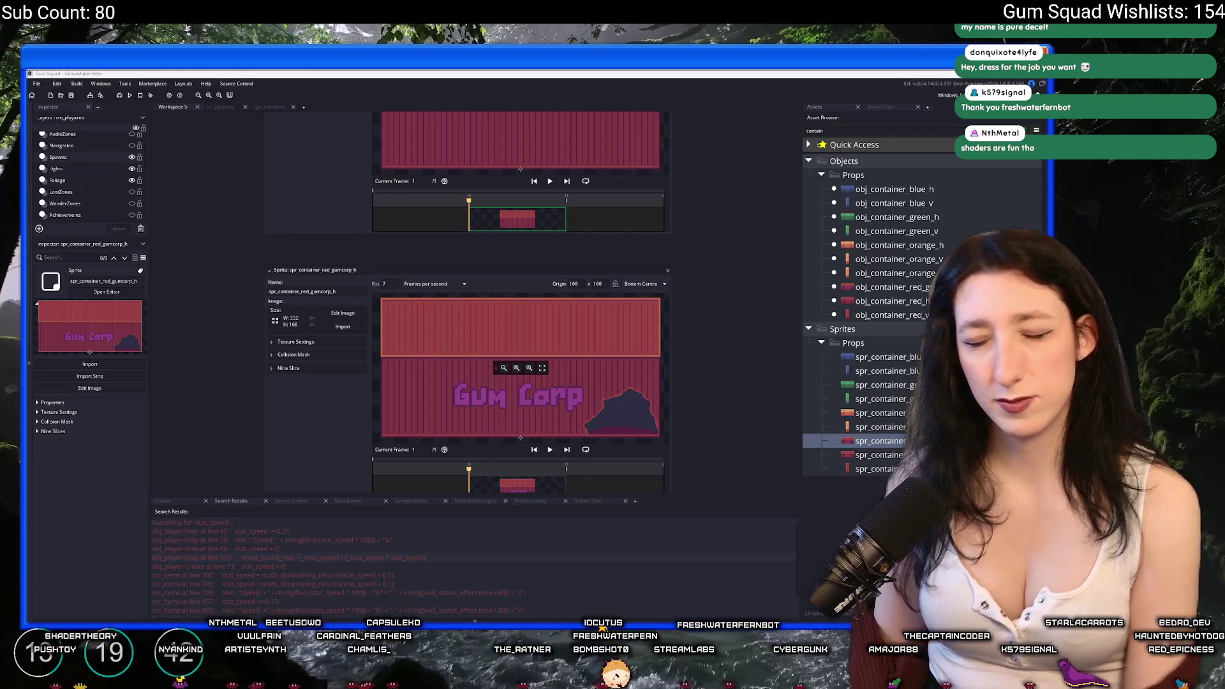
Switch from the sprite editor back to the rm_playarea room tab.
click(219, 107)
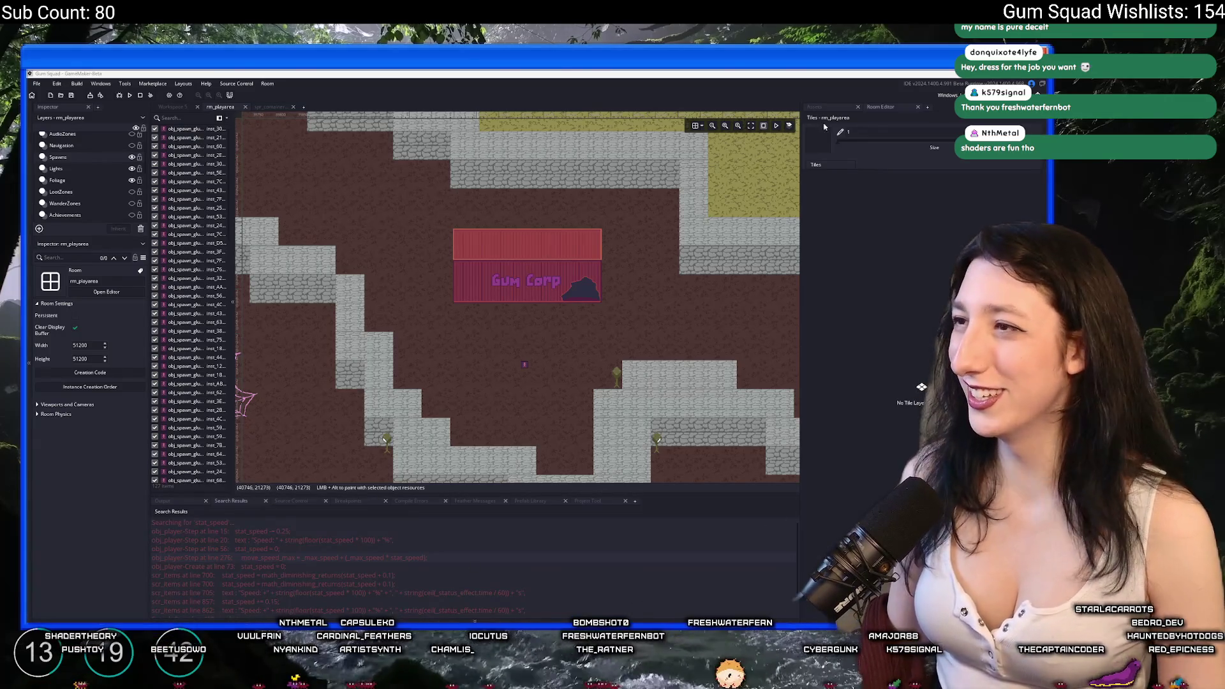
Select obj_container_red_gumcorp_h and inspect its instance on the Instances_OuterLands1 layer.
click(847, 108)
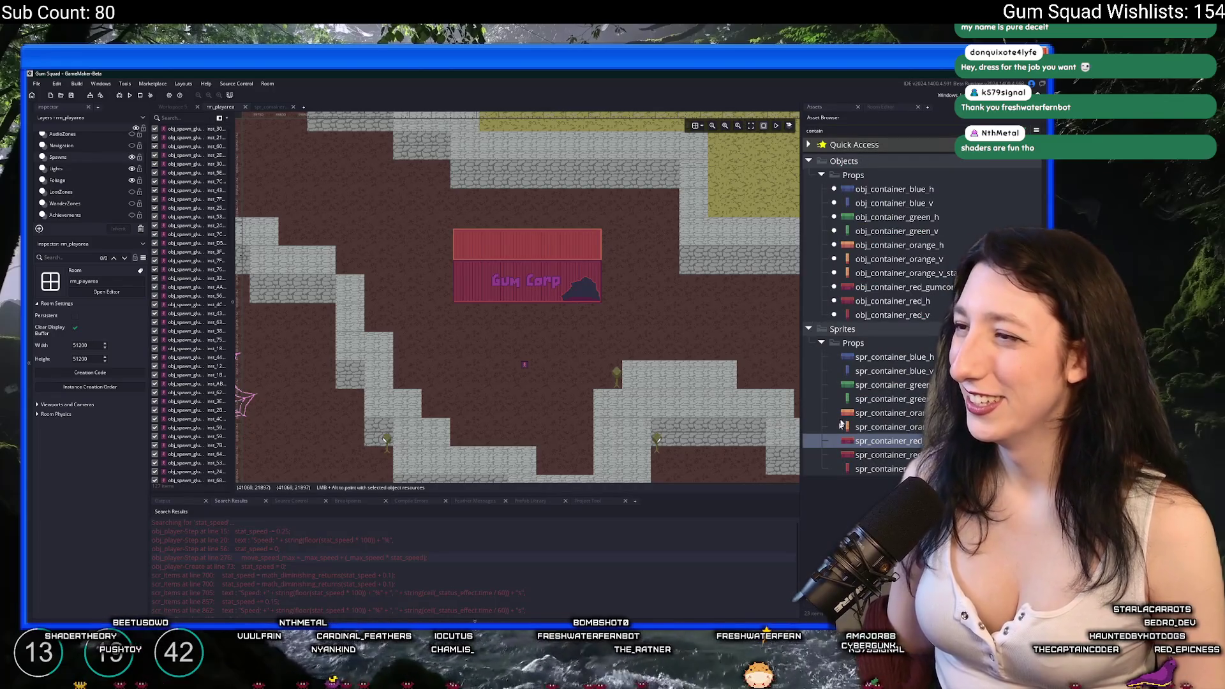
click(915, 292)
drag(452, 278, 514, 303)
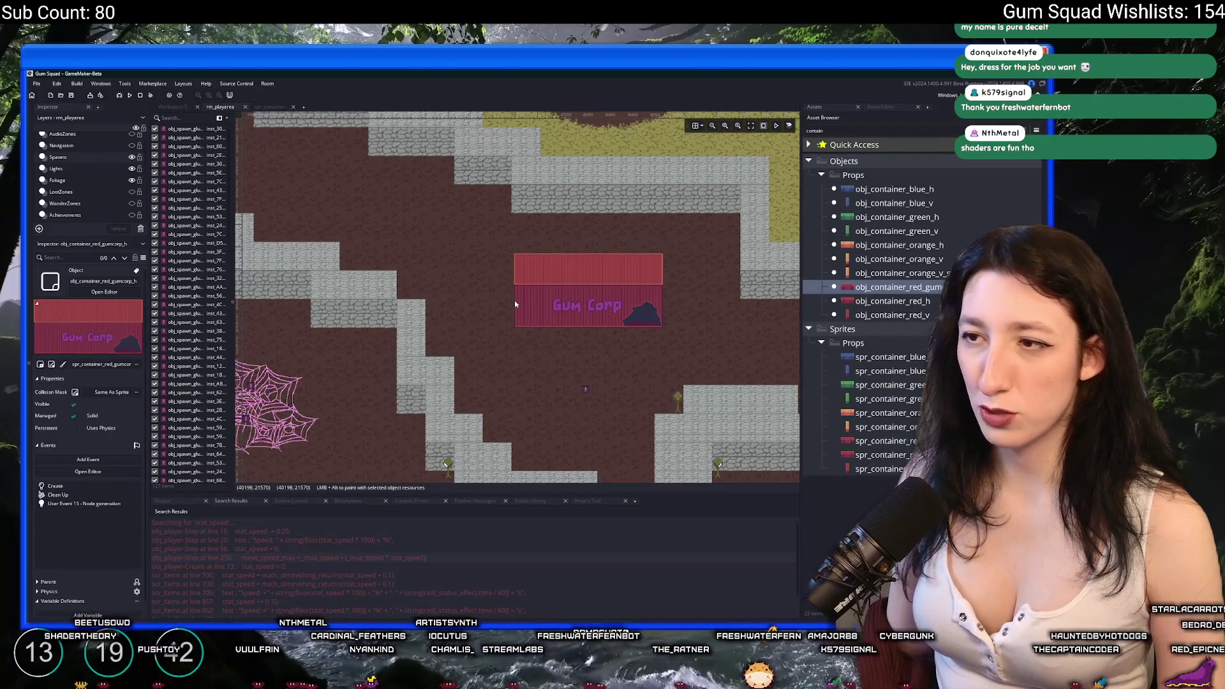
scroll(492, 286, down, 2)
scroll(498, 292, up, 1)
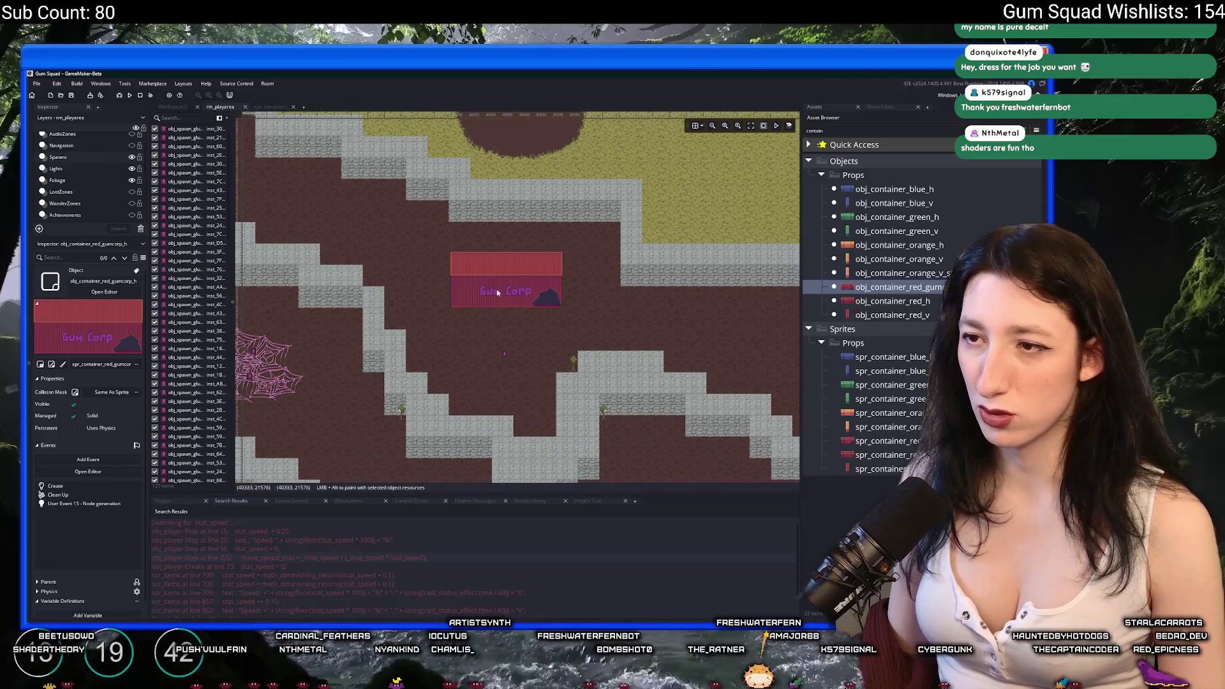
scroll(90, 193, down, 2)
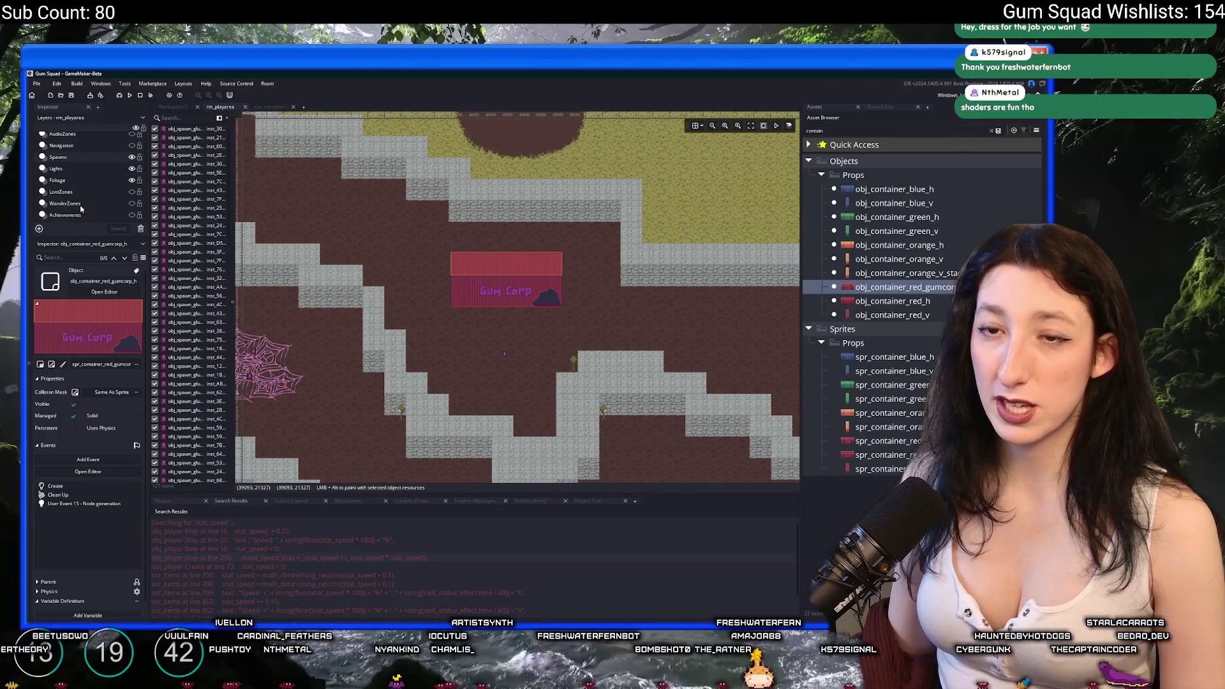
click(74, 195)
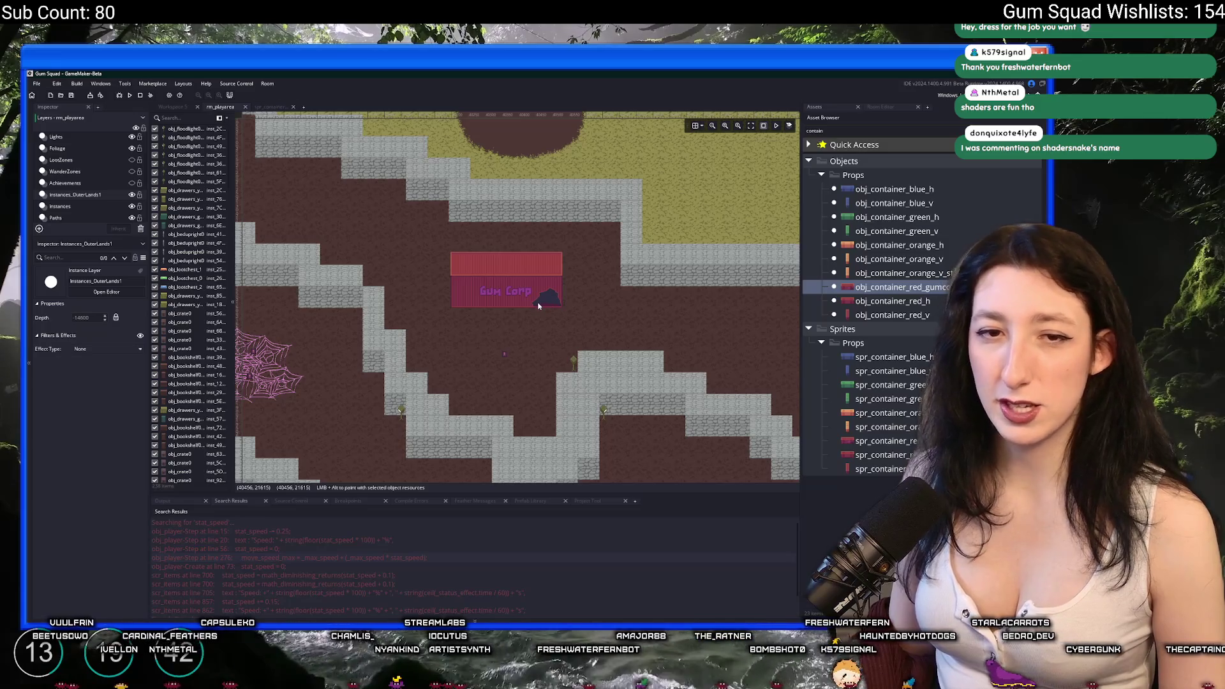
click(531, 305)
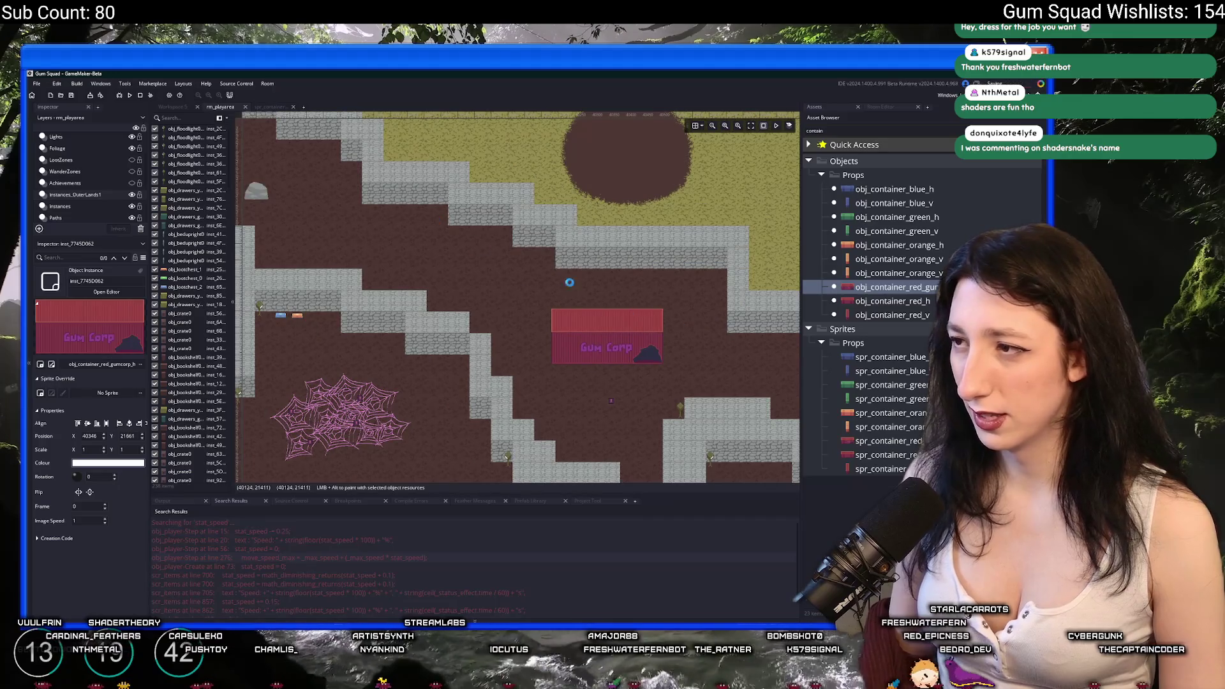
Clear the 'contain' asset search so all project objects are listed.
scroll(634, 278, down, 2)
scroll(634, 278, down, 2)
scroll(533, 300, up, 2)
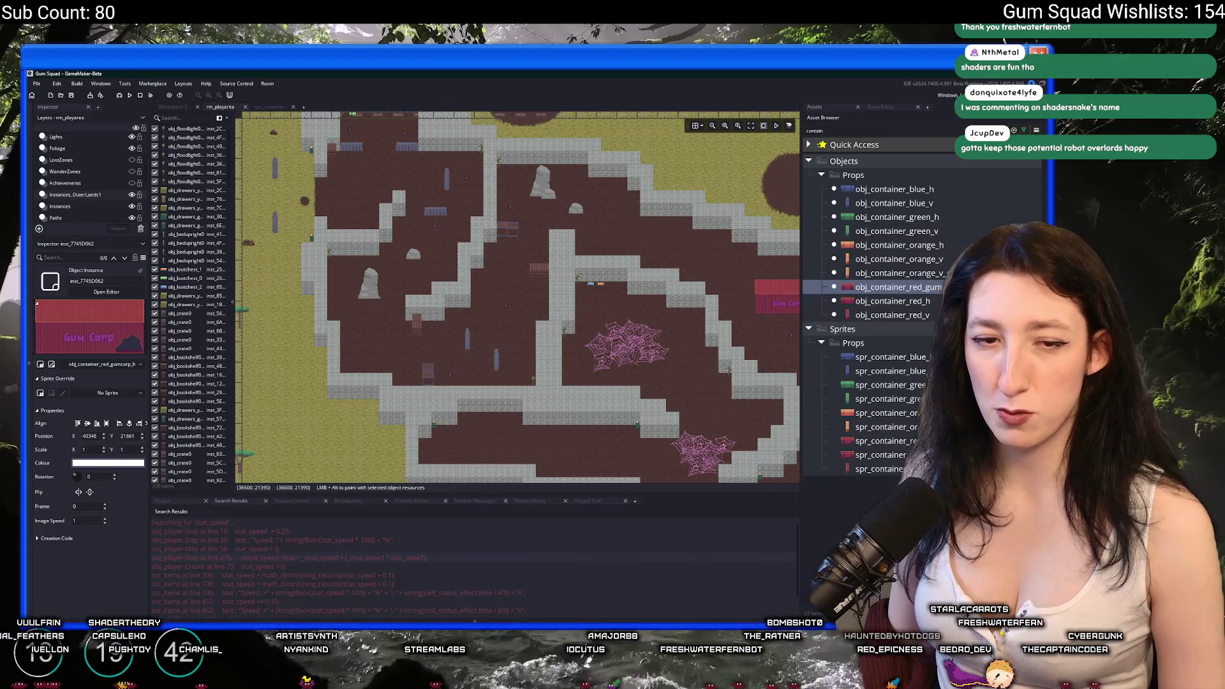
double_click(855, 130)
key(BackSpace)
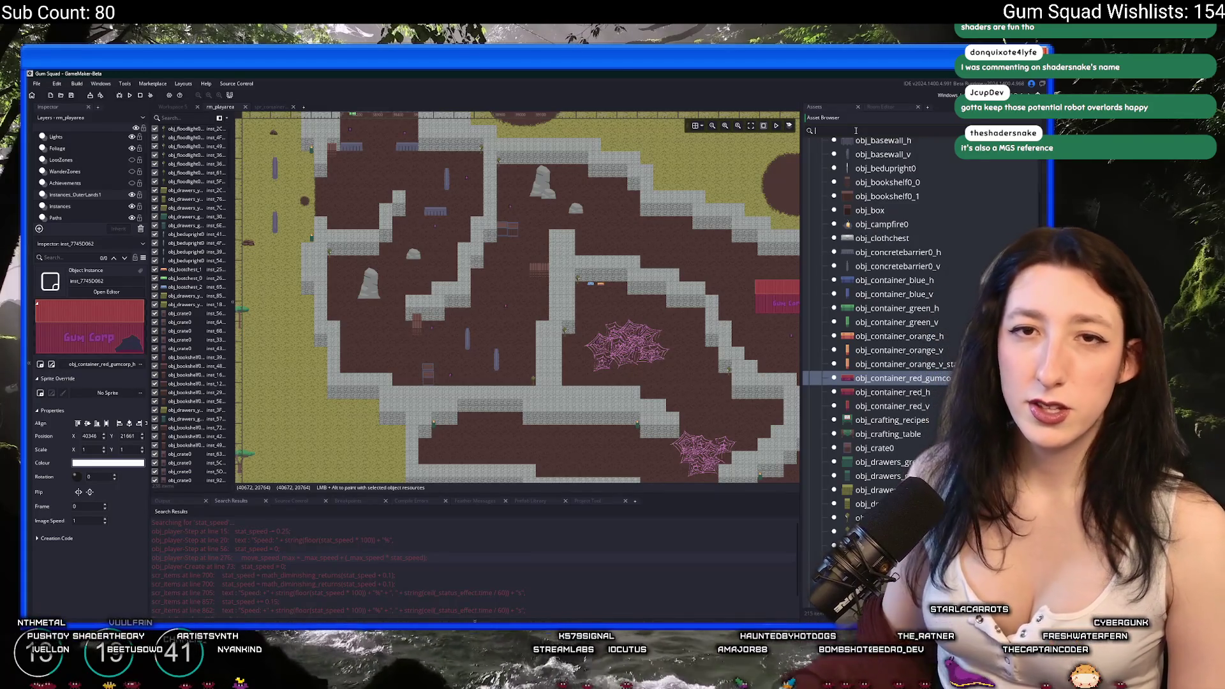
Place a vertical concrete barrier (obj_concretebarrier0_v) on the floor.
scroll(743, 197, right, 2)
click(893, 266)
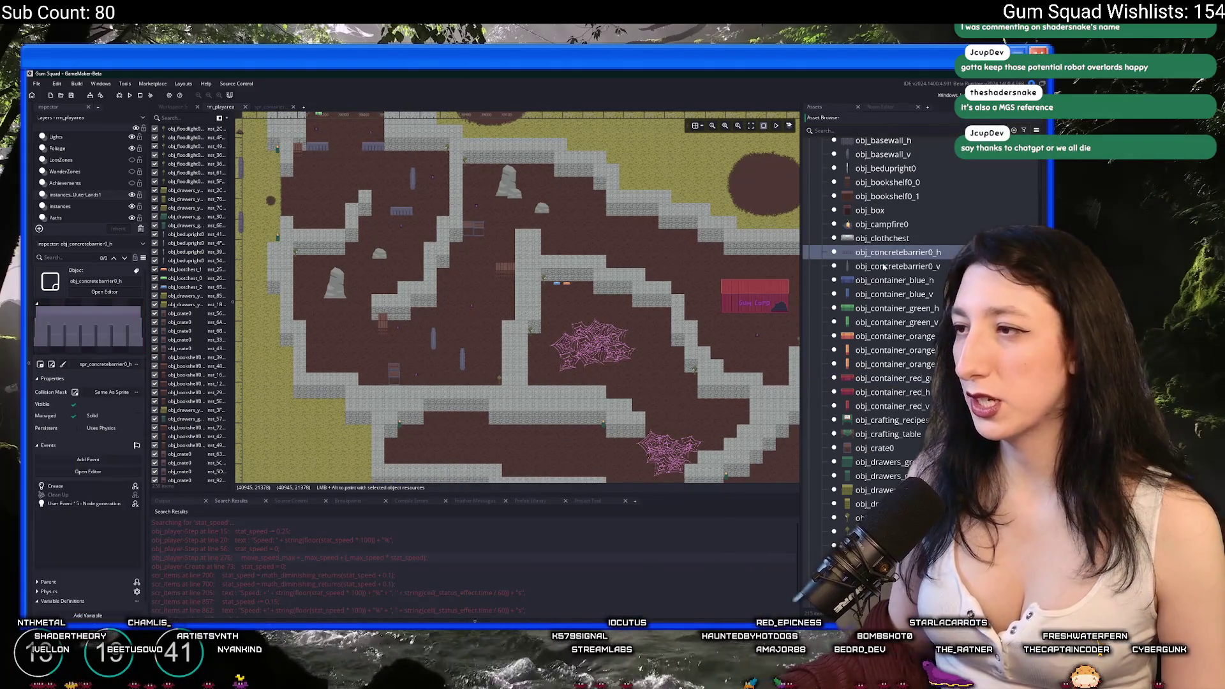
scroll(516, 278, up, 3)
scroll(516, 278, up, 3)
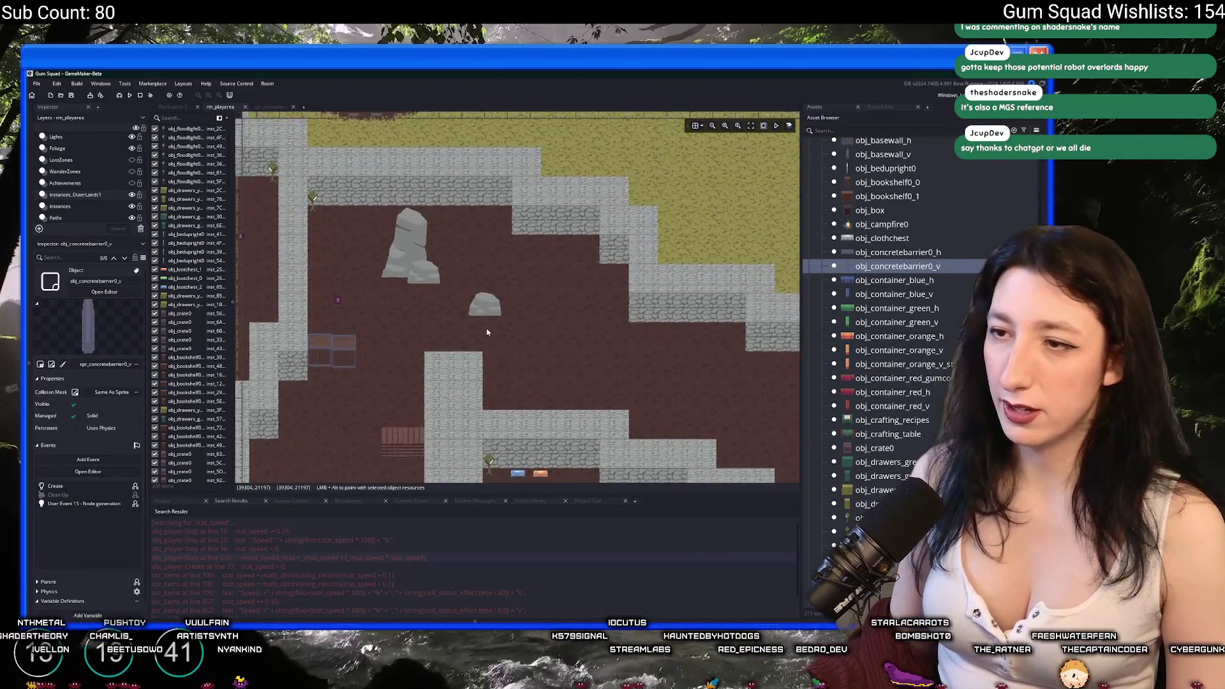
alt+click(432, 392)
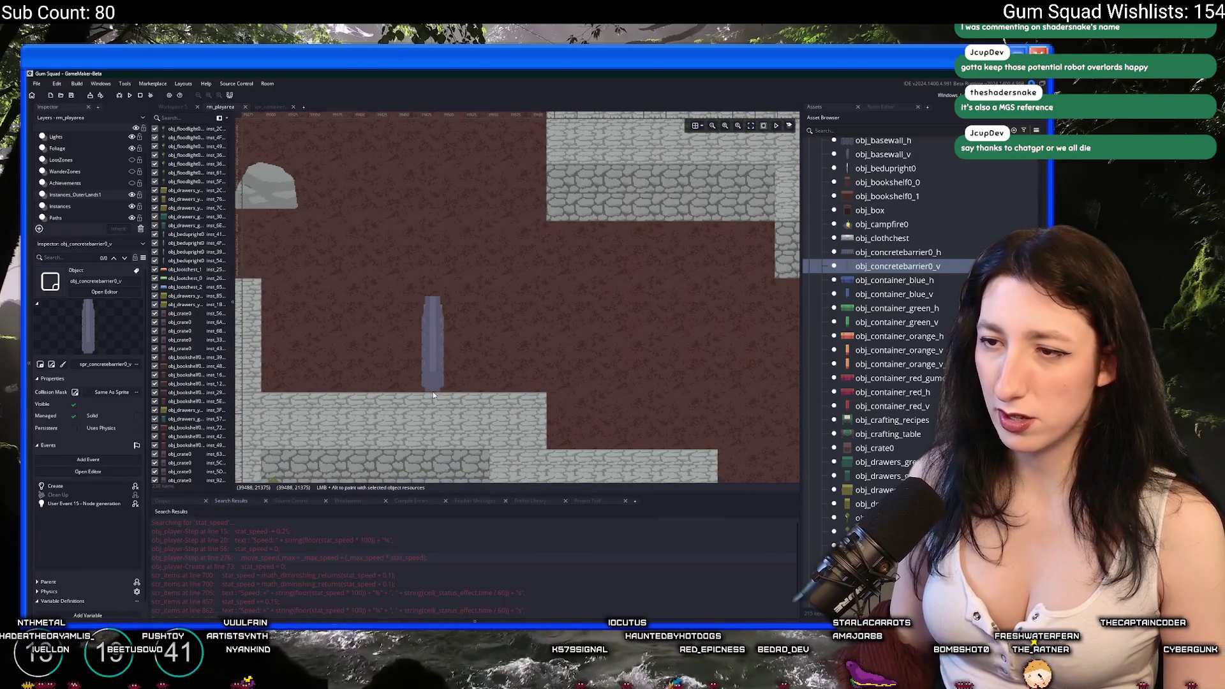
click(434, 391)
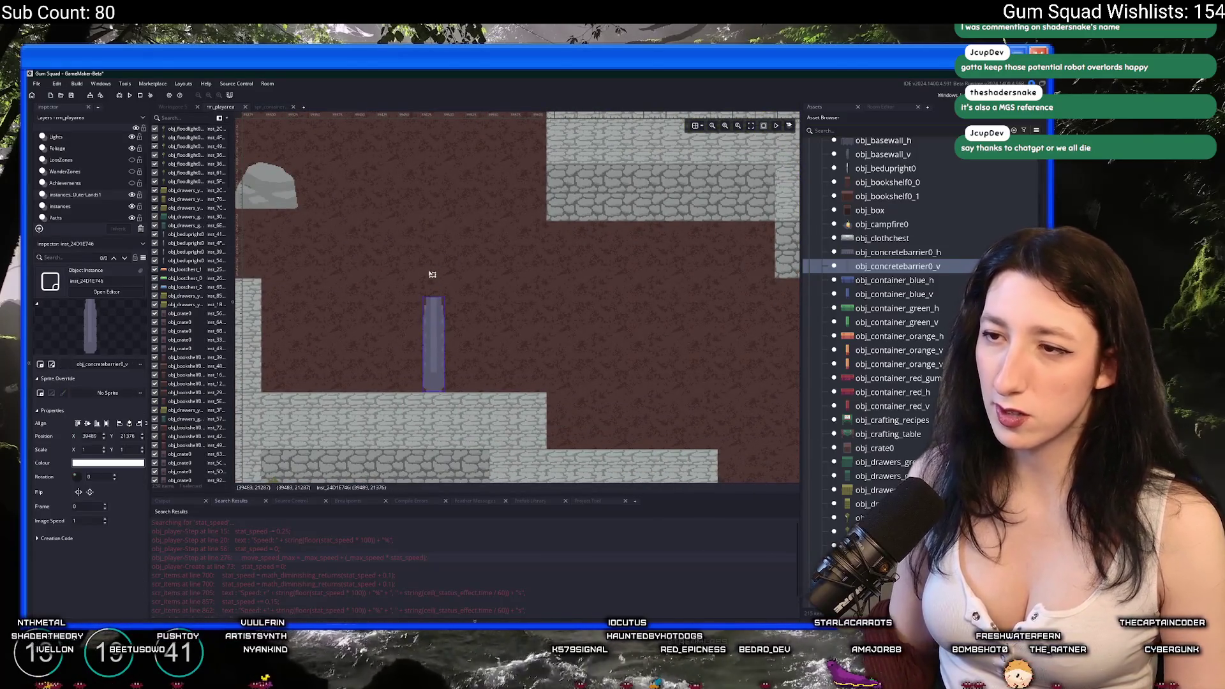
Place a horizontal concrete barrier (obj_concretebarrier0_h) in the room.
click(899, 252)
scroll(347, 252, down, 1)
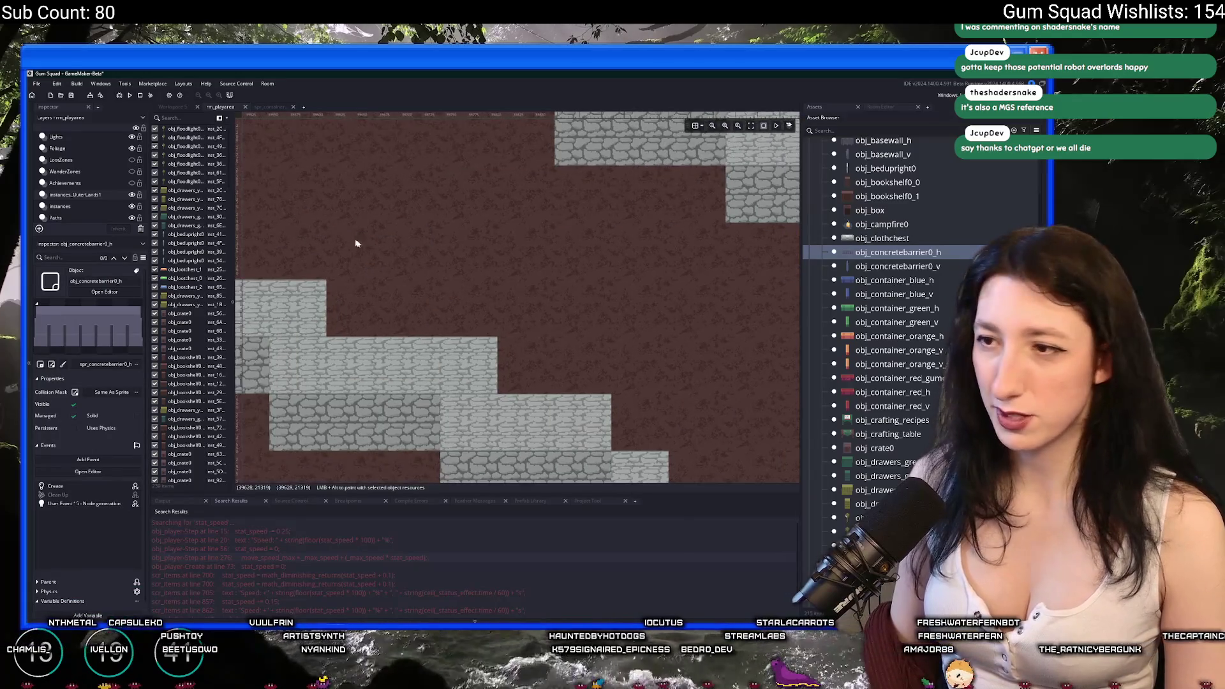
scroll(385, 347, down, 2)
scroll(508, 292, down, 2)
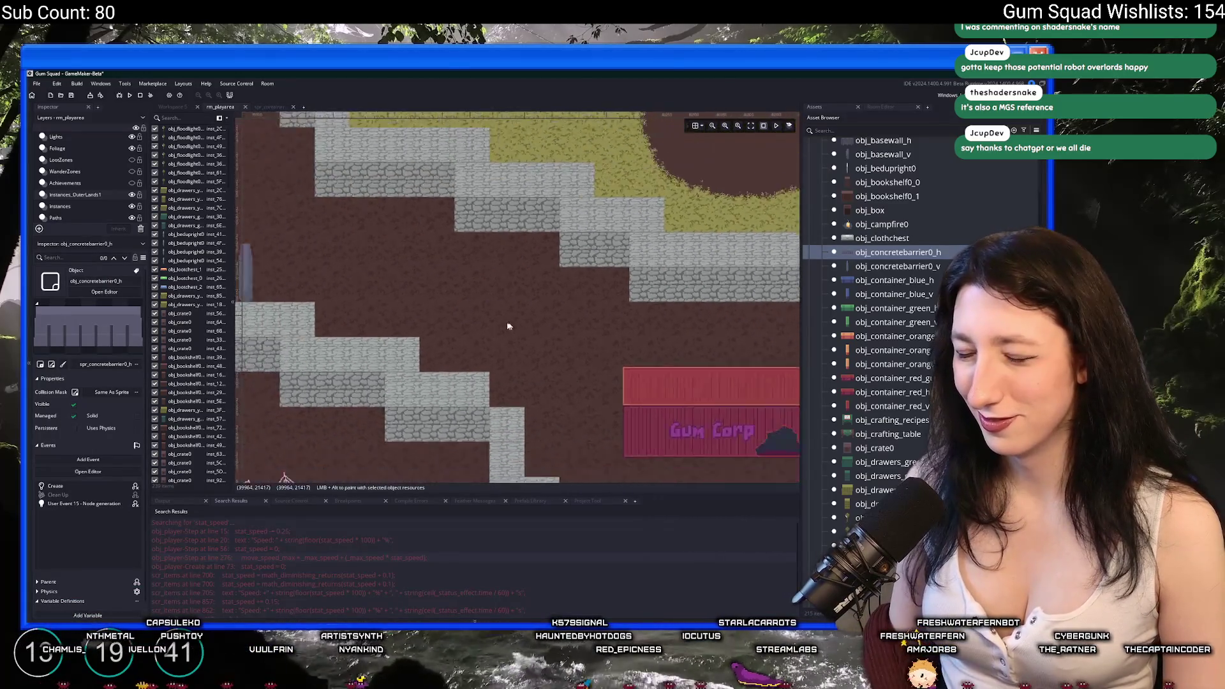
scroll(511, 326, down, 2)
scroll(582, 227, up, 2)
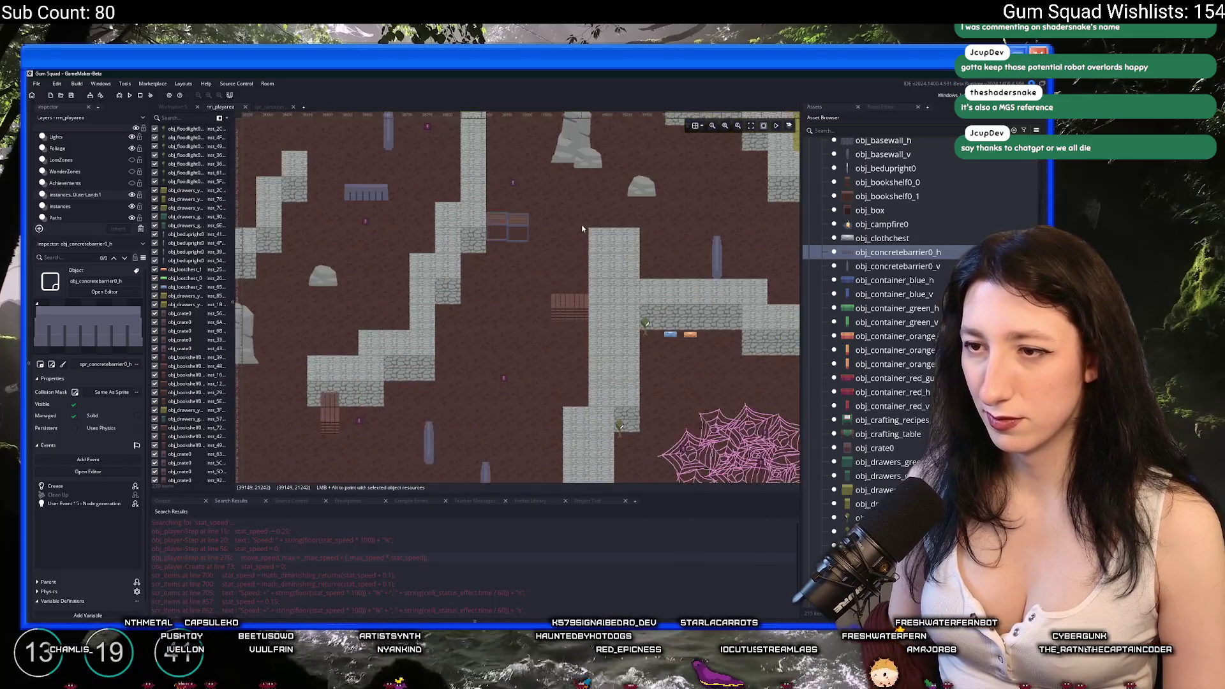
scroll(582, 227, down, 1)
scroll(418, 311, up, 1)
alt+click(430, 330)
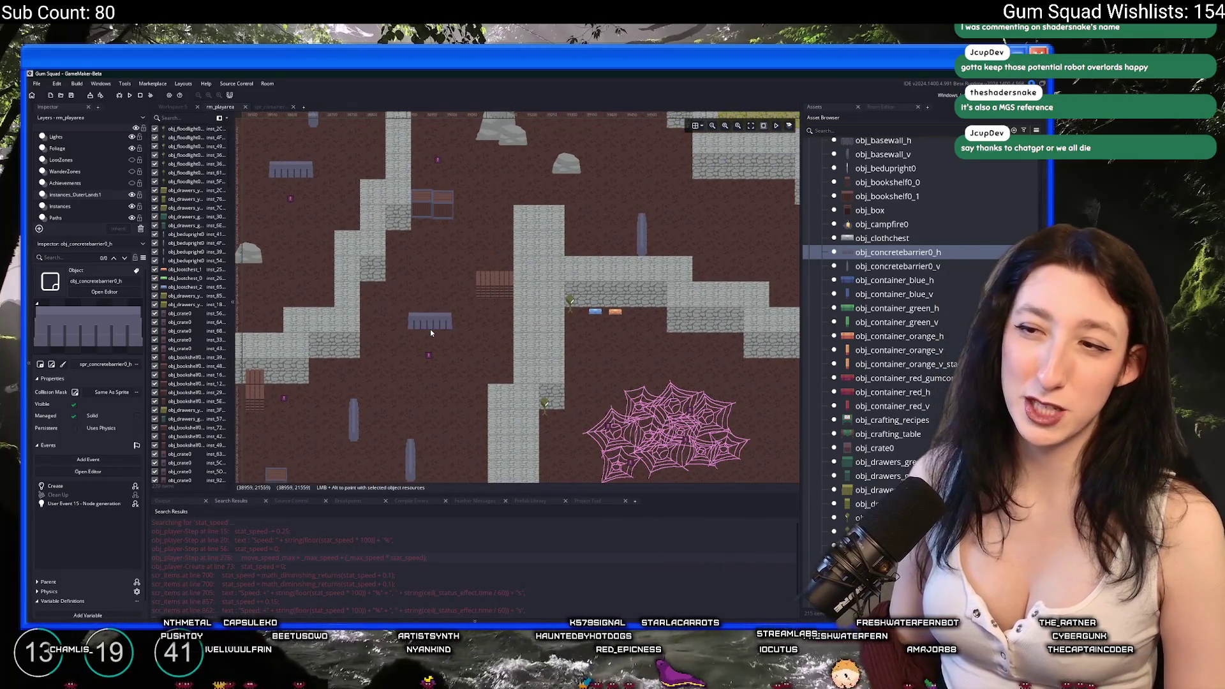
click(430, 333)
Add two more vertical barriers along the top wall and shift the upper one right.
scroll(681, 262, right, 5)
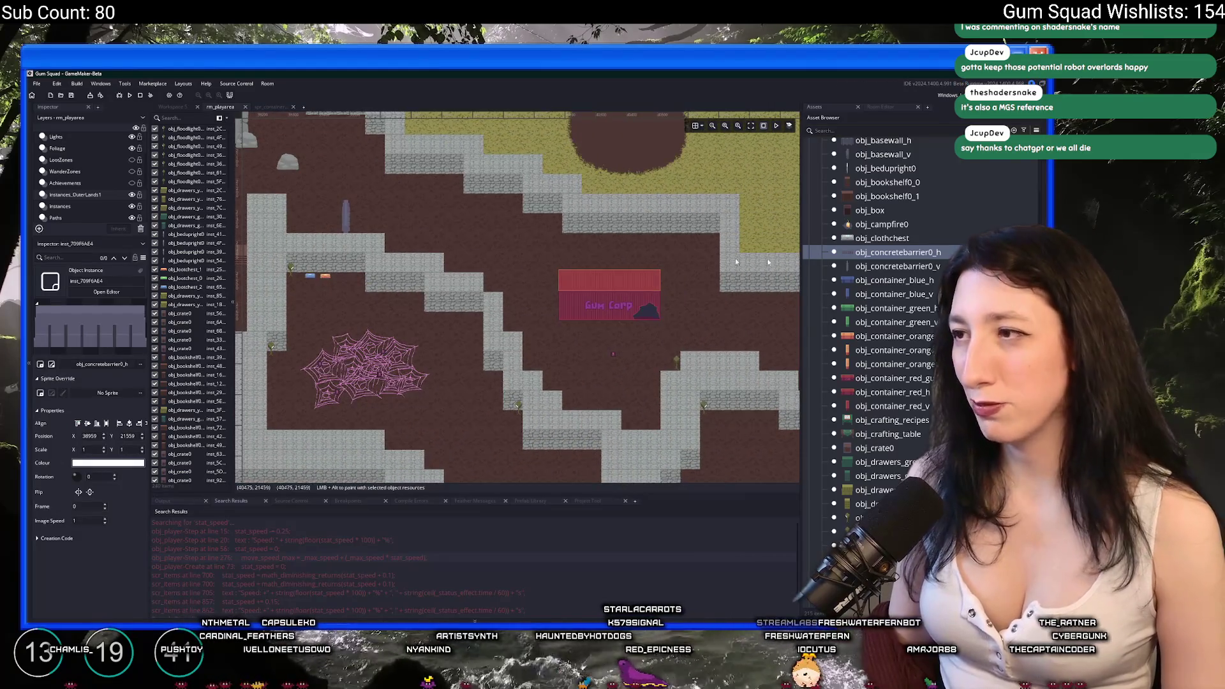
click(900, 266)
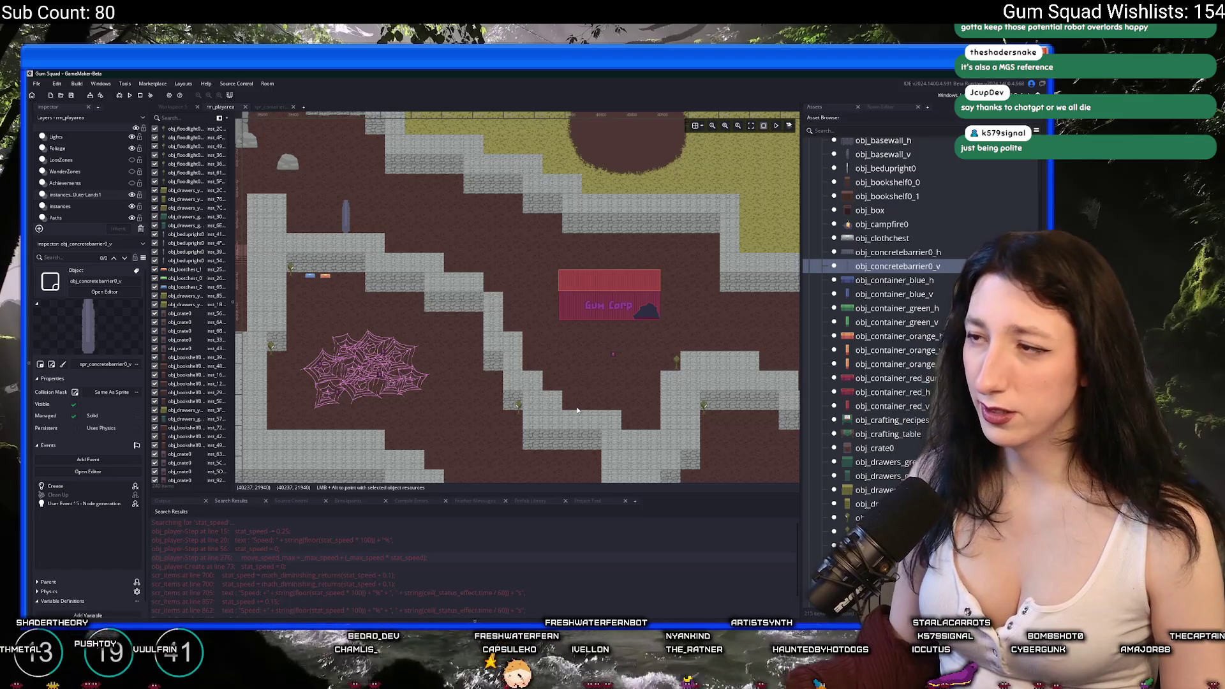
drag(576, 410, 447, 357)
scroll(408, 320, up, 3)
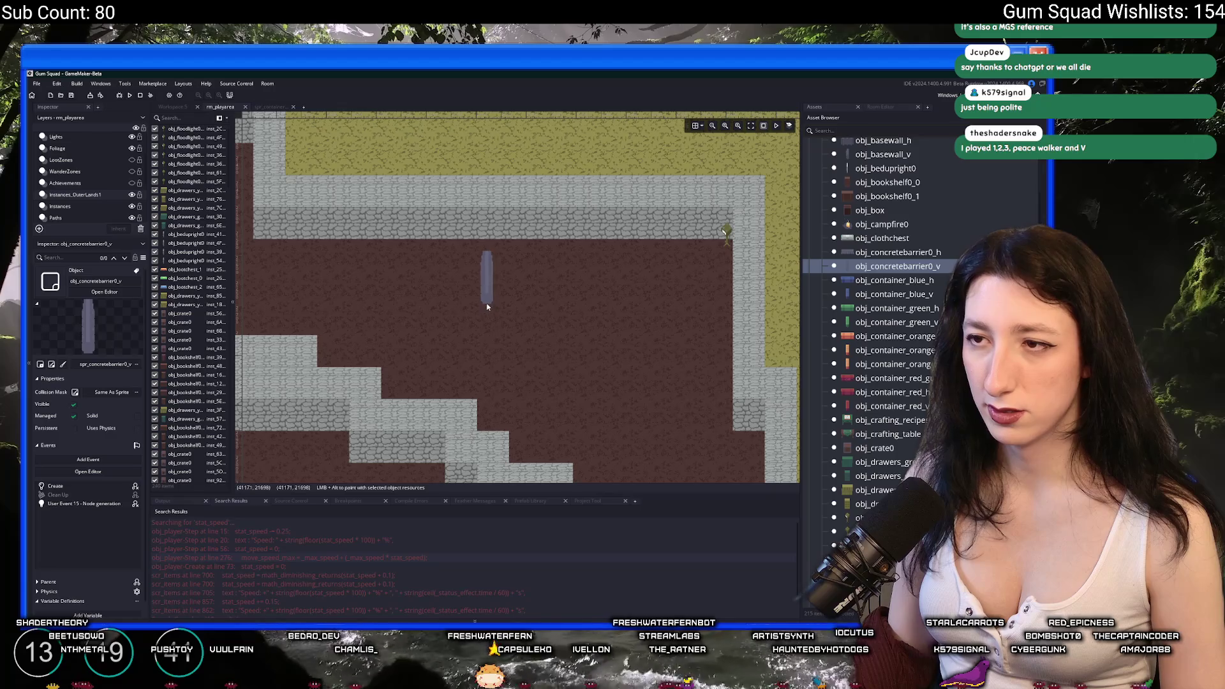
click(477, 282)
scroll(475, 323, up, 3)
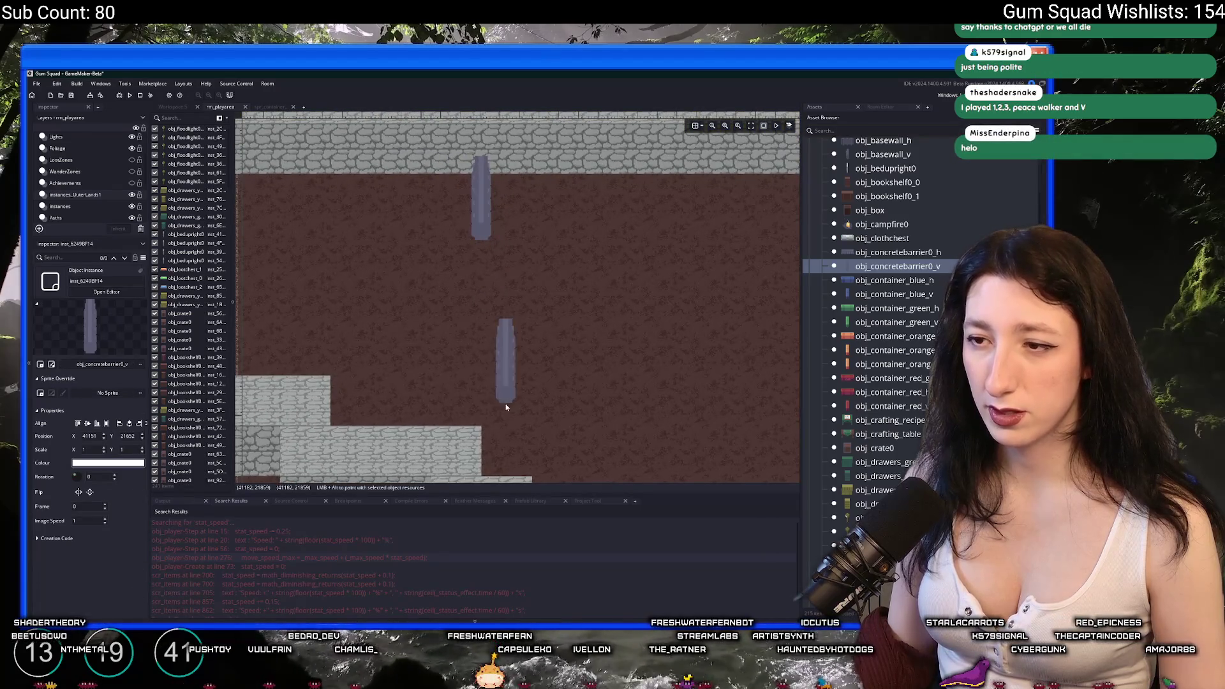
click(472, 430)
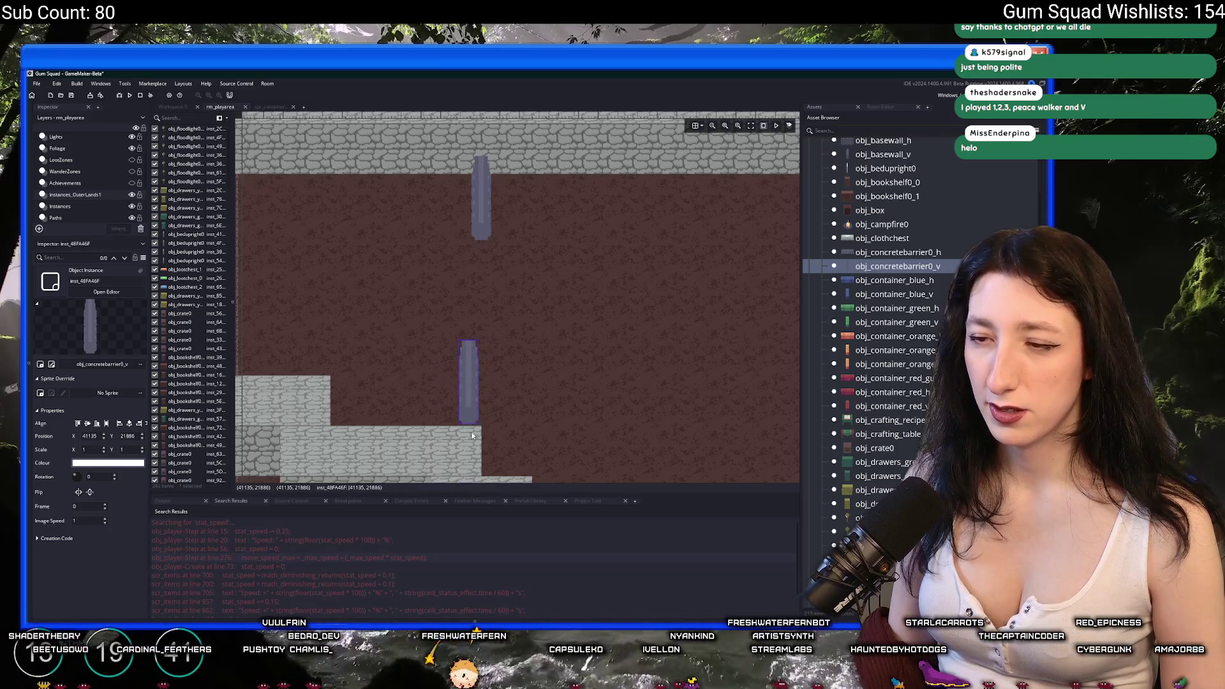
scroll(520, 409, up, 2)
scroll(514, 385, down, 3)
scroll(490, 306, up, 2)
drag(350, 222, 426, 221)
scroll(438, 279, down, 2)
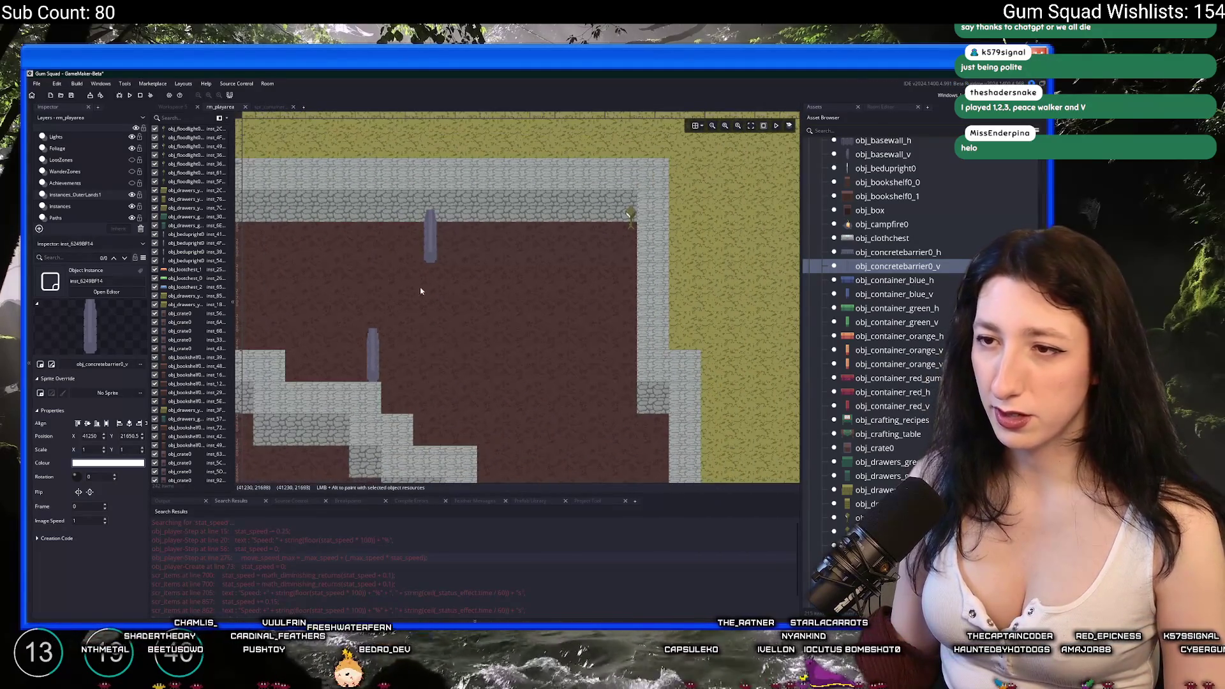
scroll(425, 290, left, 2)
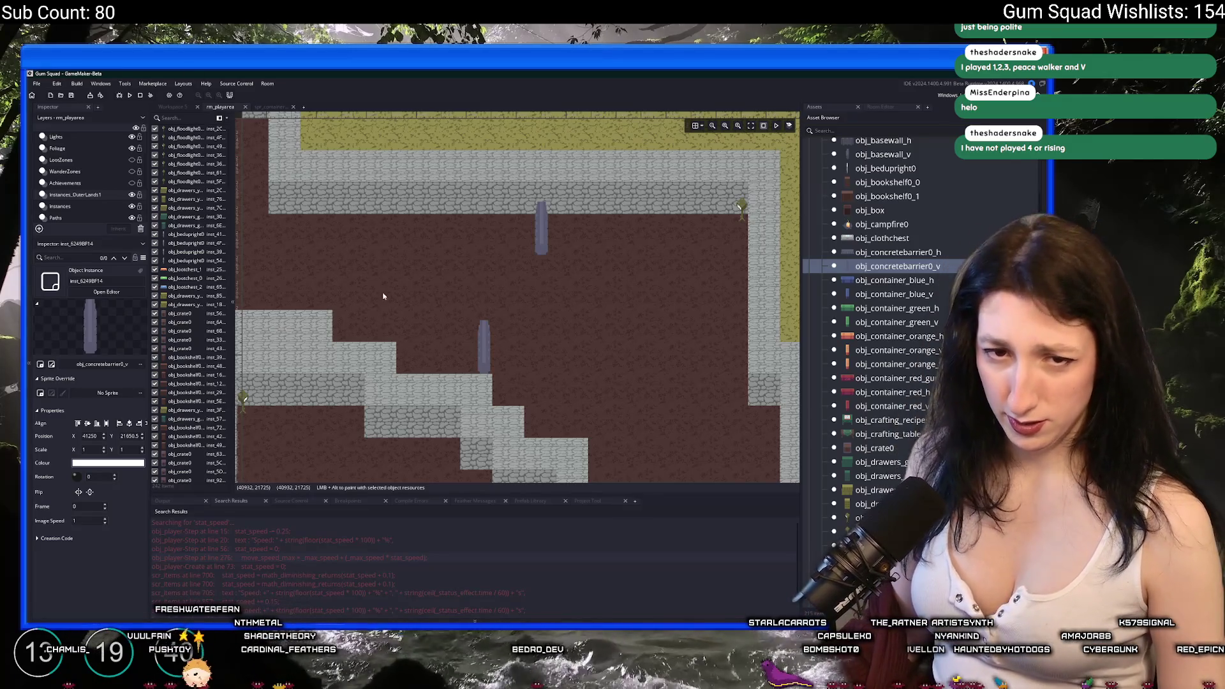
scroll(460, 262, down, 3)
scroll(459, 263, right, 4)
Select obj_palletstack as the next prop to place.
click(871, 258)
scroll(523, 287, up, 5)
scroll(511, 258, up, 3)
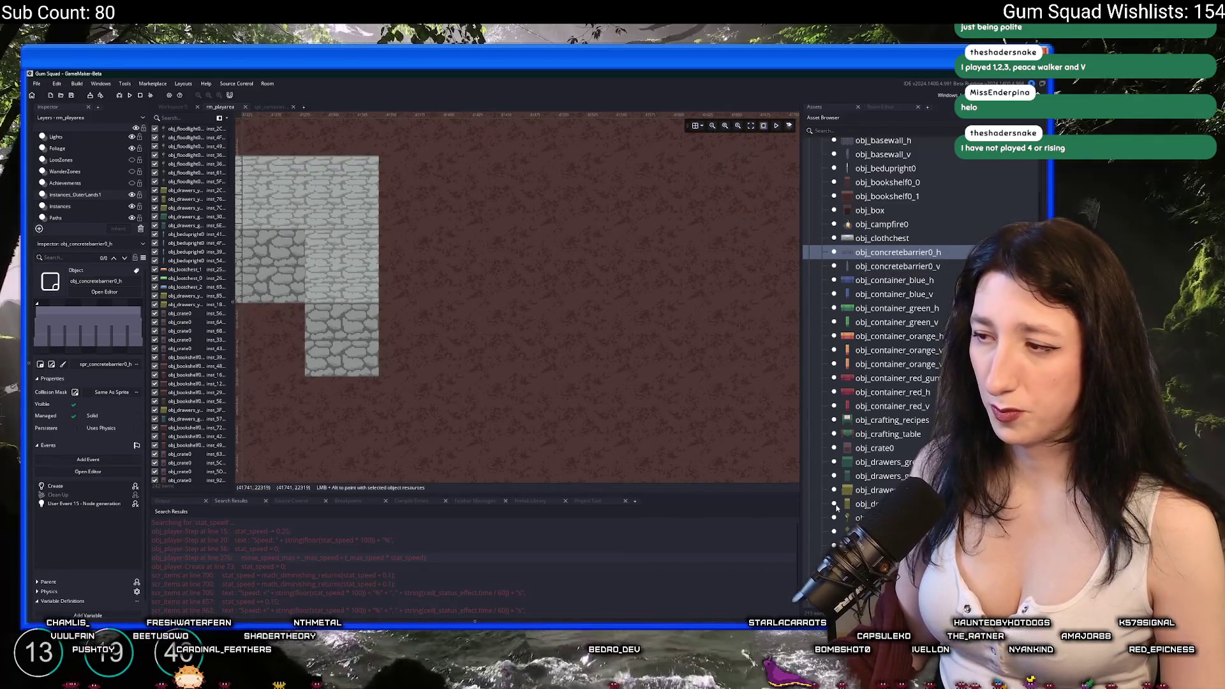
scroll(539, 302, down, 5)
scroll(546, 326, up, 5)
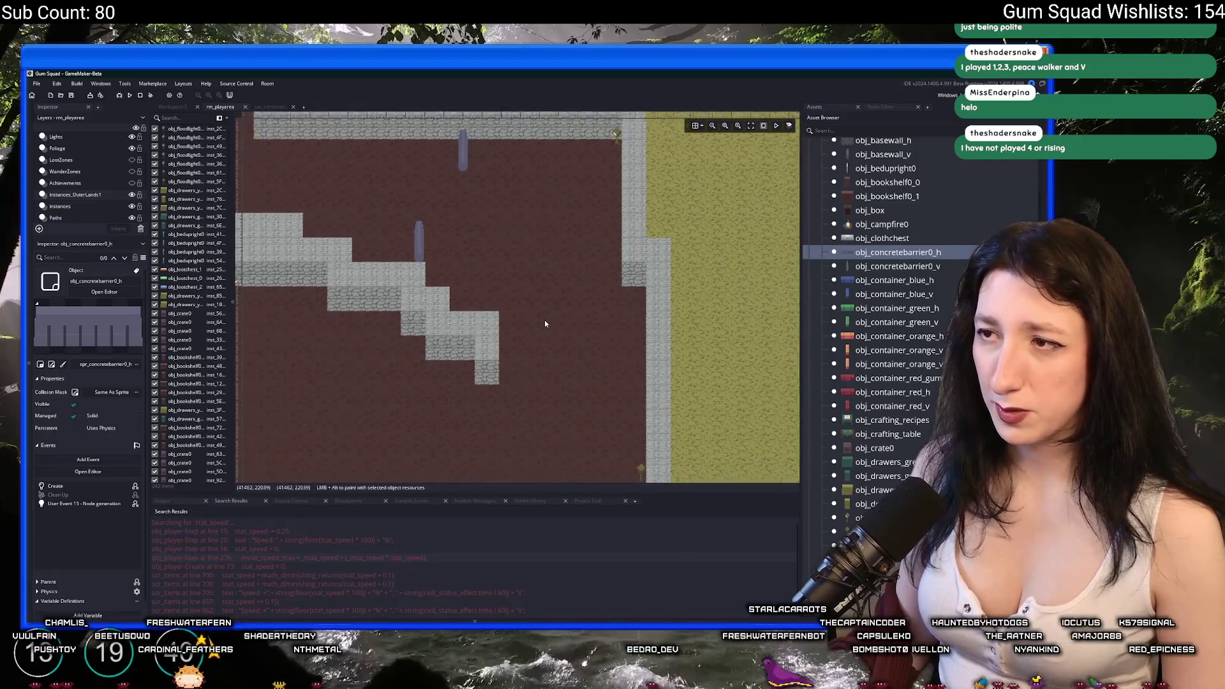
scroll(514, 368, up, 2)
scroll(510, 358, down, 3)
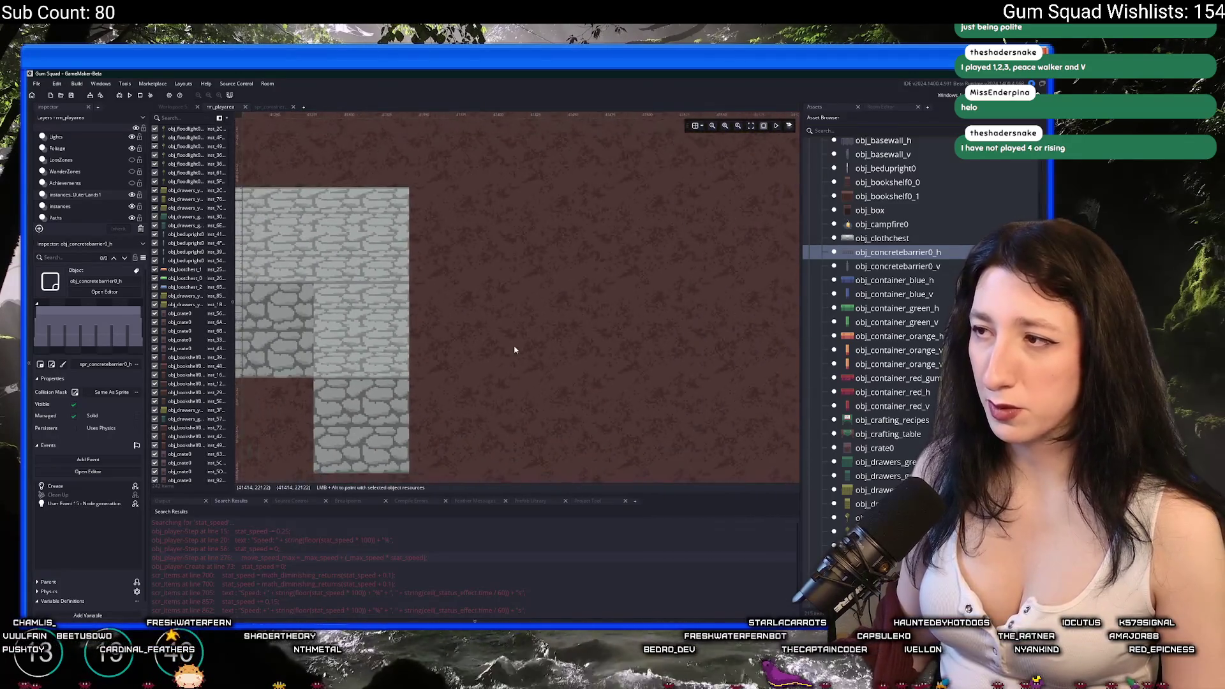
scroll(884, 231, up, 2)
scroll(883, 231, down, 1)
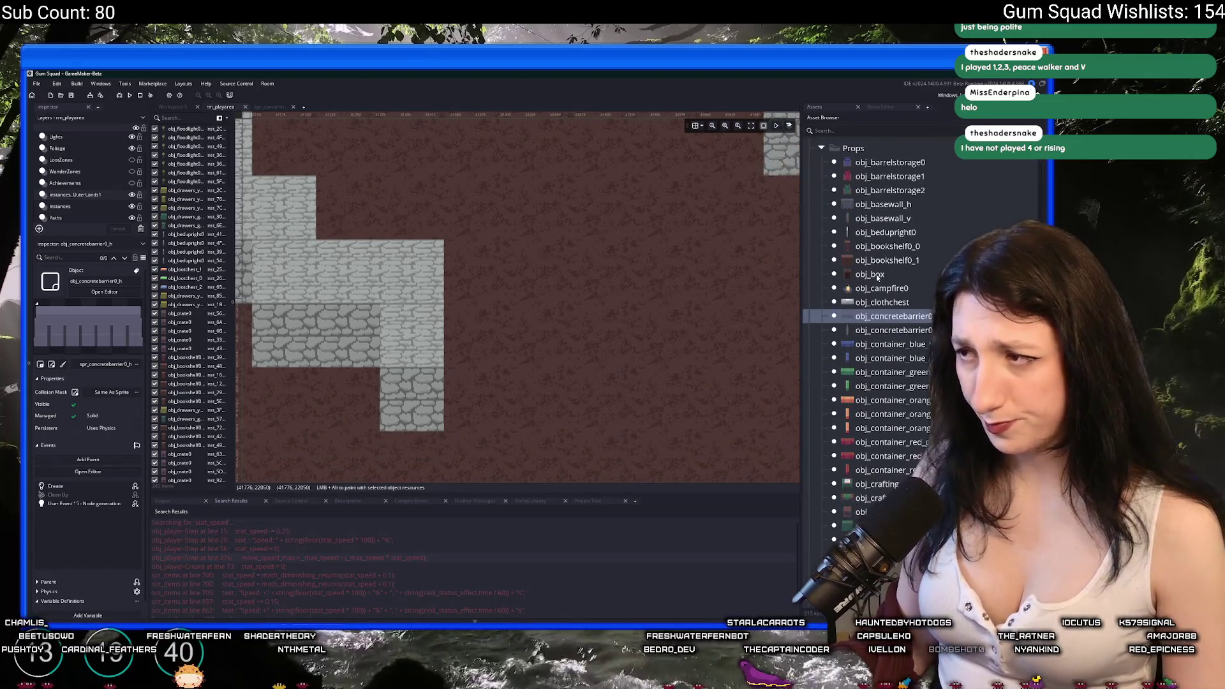
scroll(895, 319, down, 10)
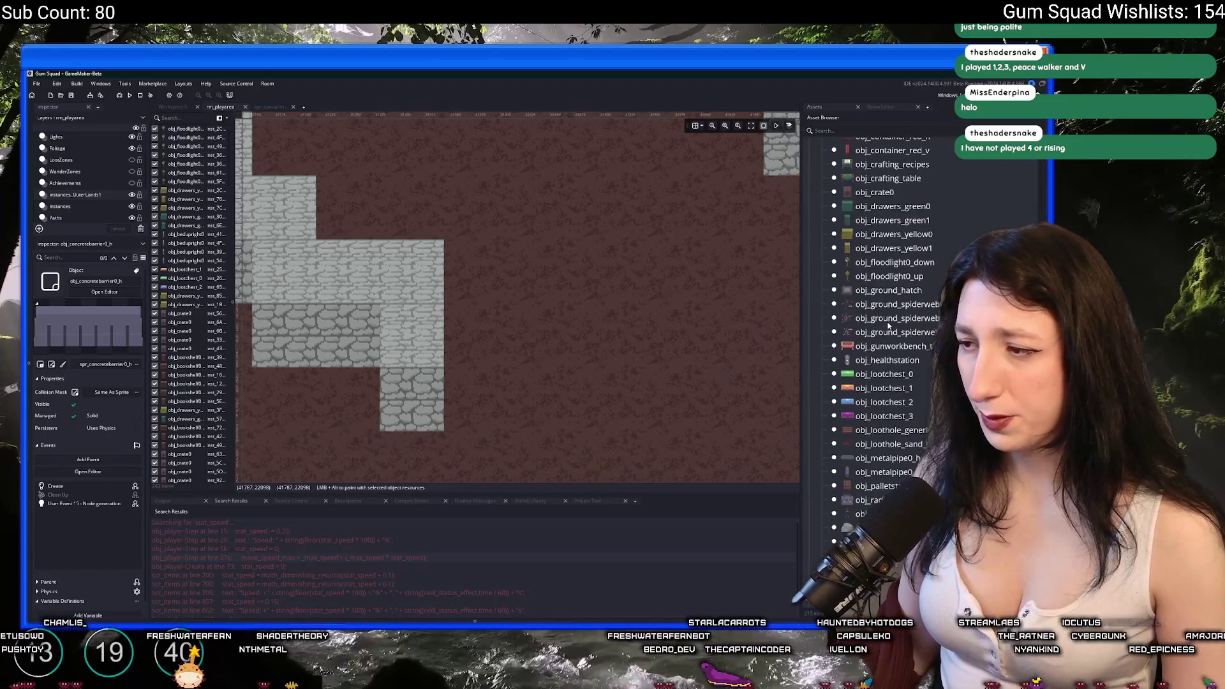
click(883, 390)
scroll(493, 338, up, 3)
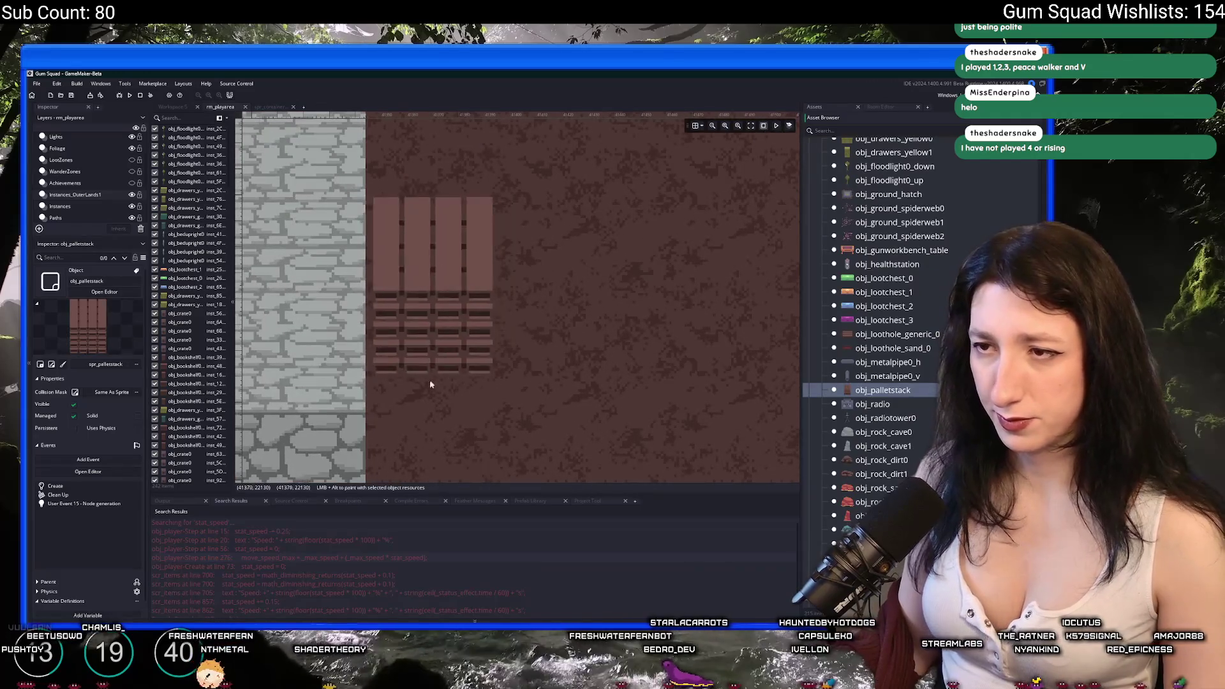
click(426, 403)
scroll(428, 357, down, 3)
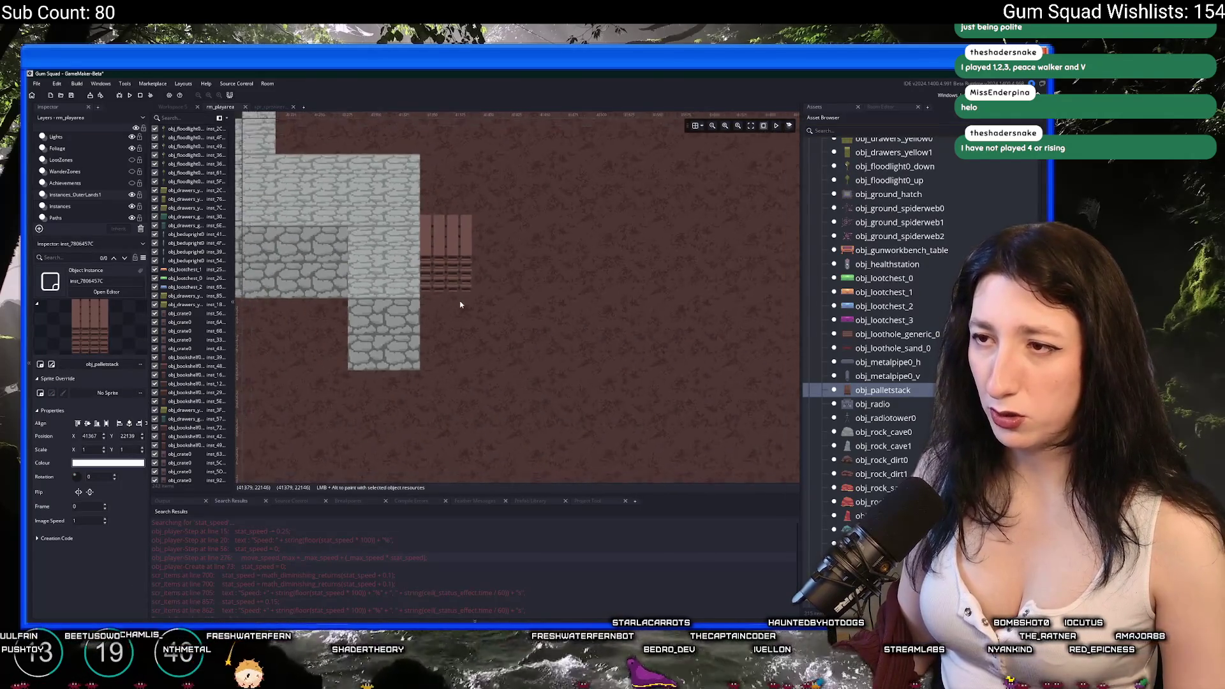
mouse_move(476, 287)
mouse_down()
mouse_move(533, 296)
mouse_move(626, 350)
mouse_move(576, 334)
mouse_up()
key(ctrl+z)
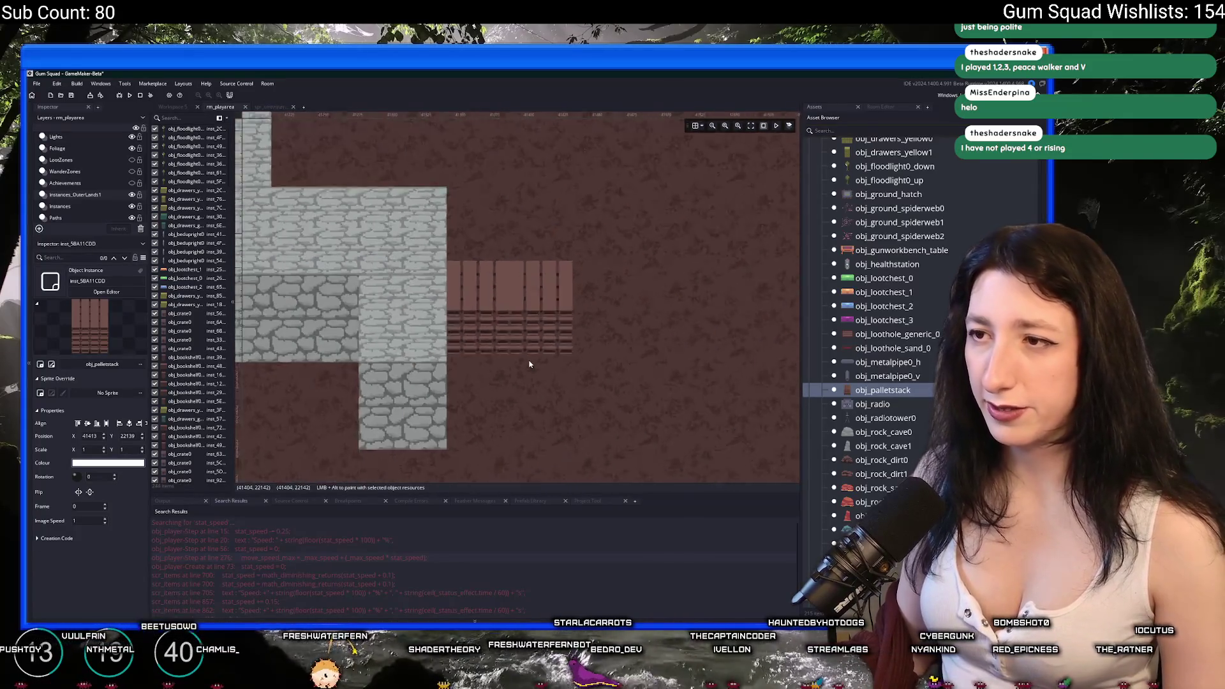
scroll(528, 364, down, 2)
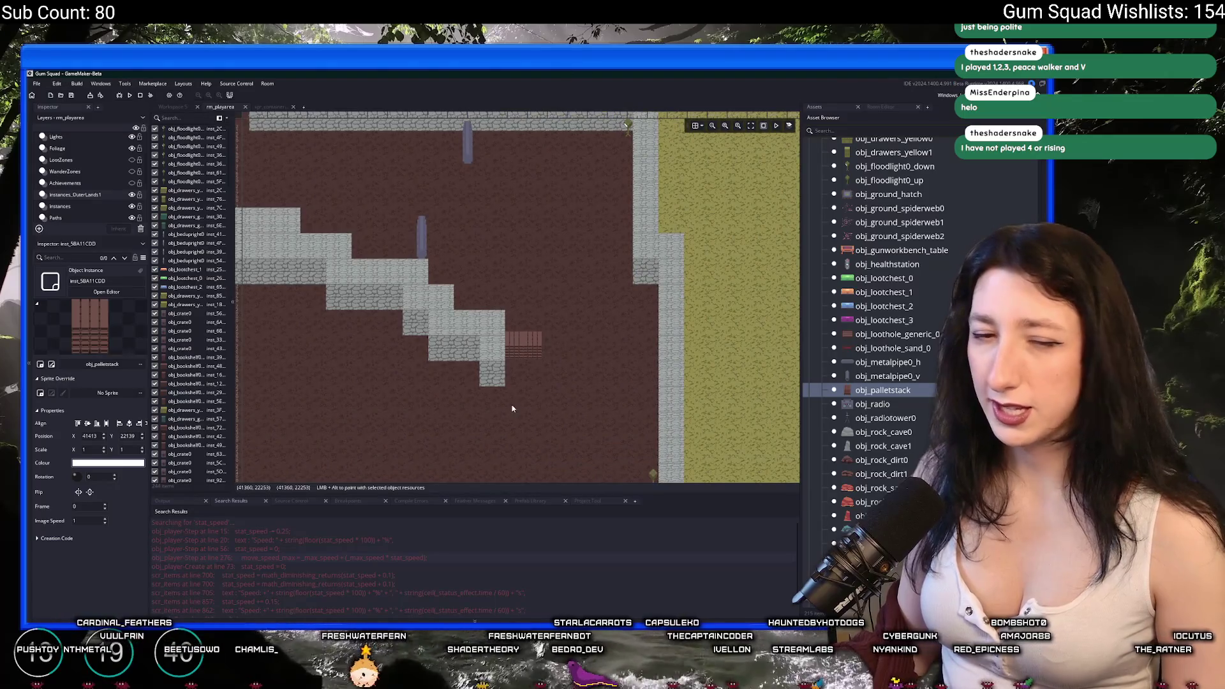
drag(512, 408, 464, 240)
scroll(460, 267, up, 2)
drag(547, 281, 351, 240)
scroll(351, 240, up, 3)
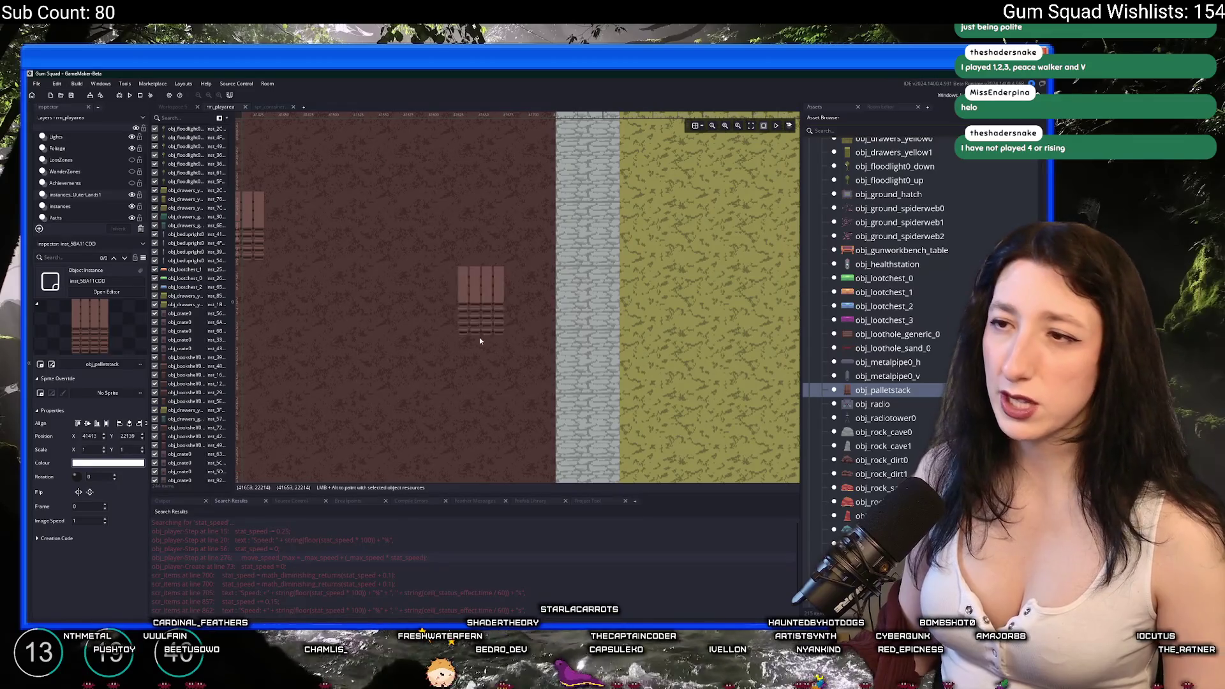
key(Down)
key(Down)
key(Down)
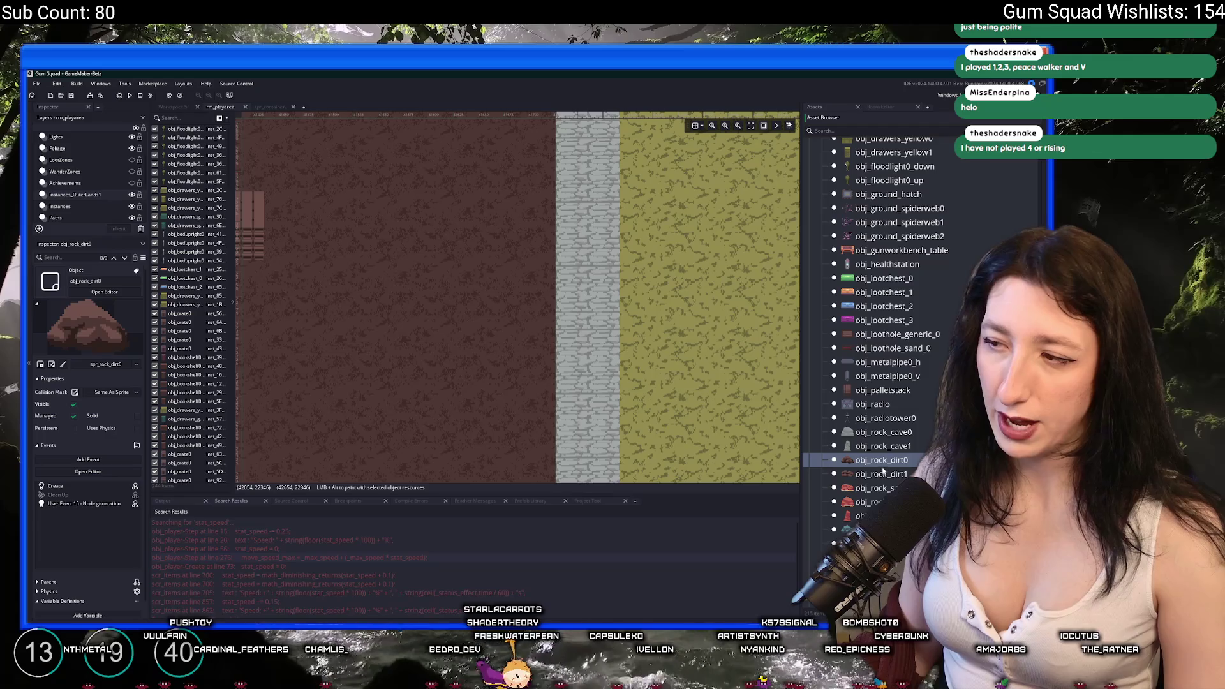
key(Up)
scroll(409, 278, down, 2)
scroll(409, 283, down, 3)
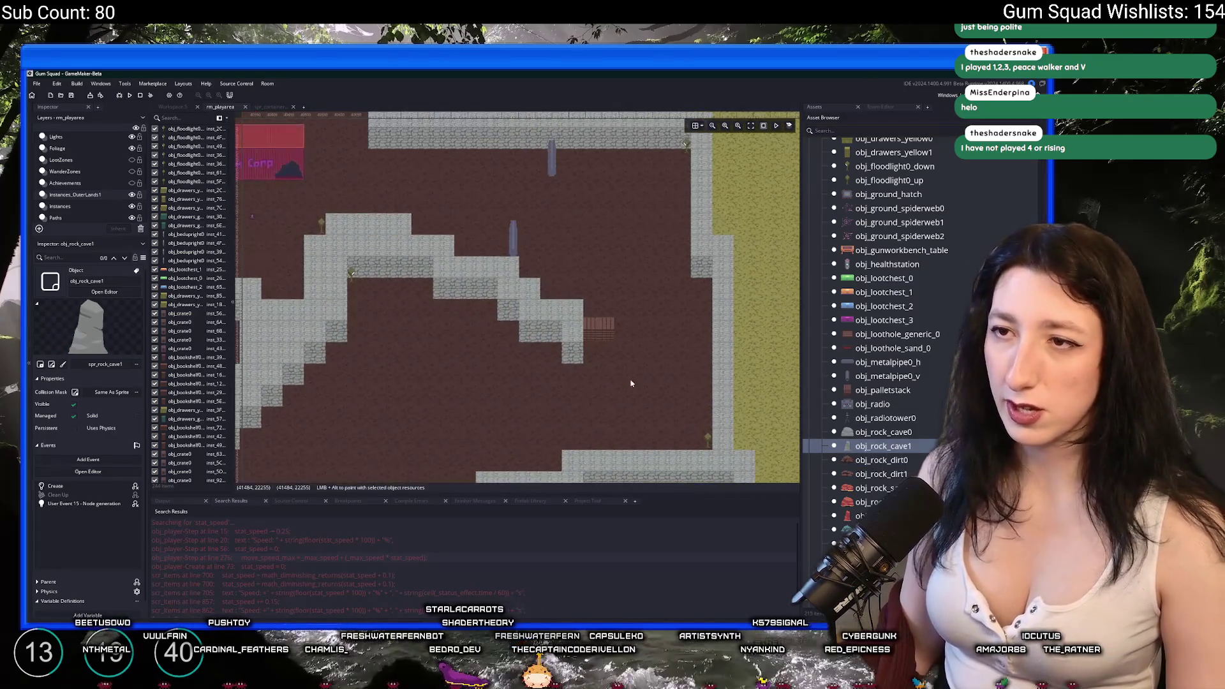
alt+click(617, 288)
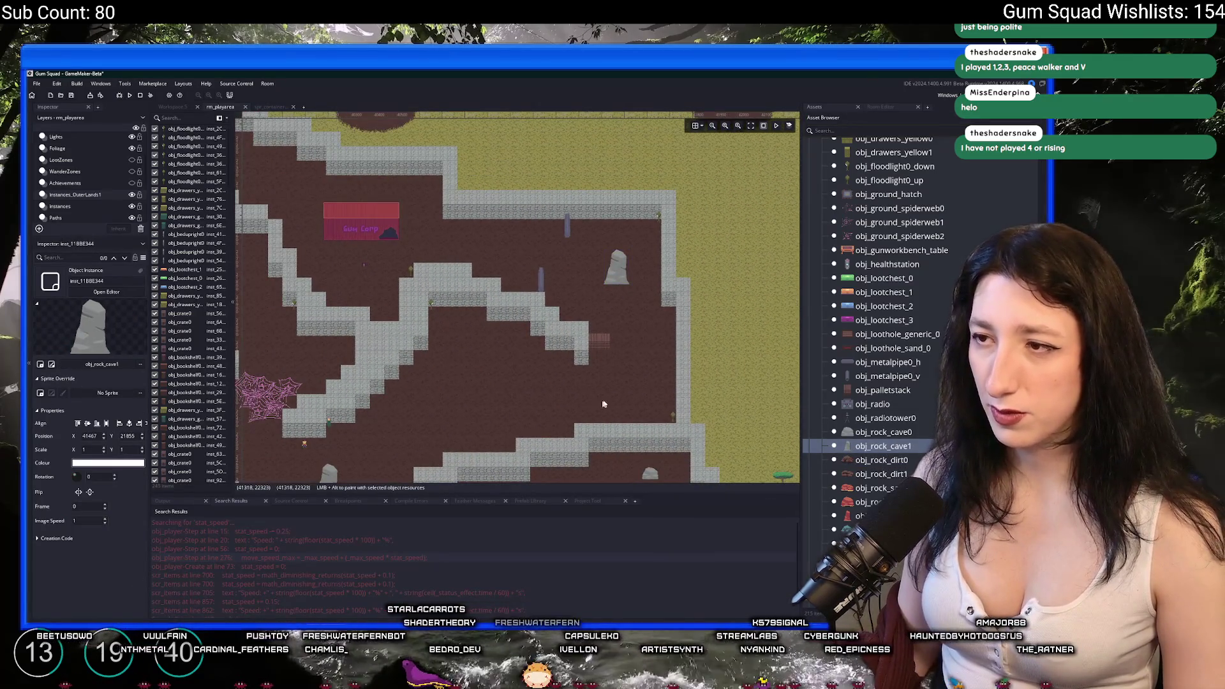
key(ctrl+z)
key(Up)
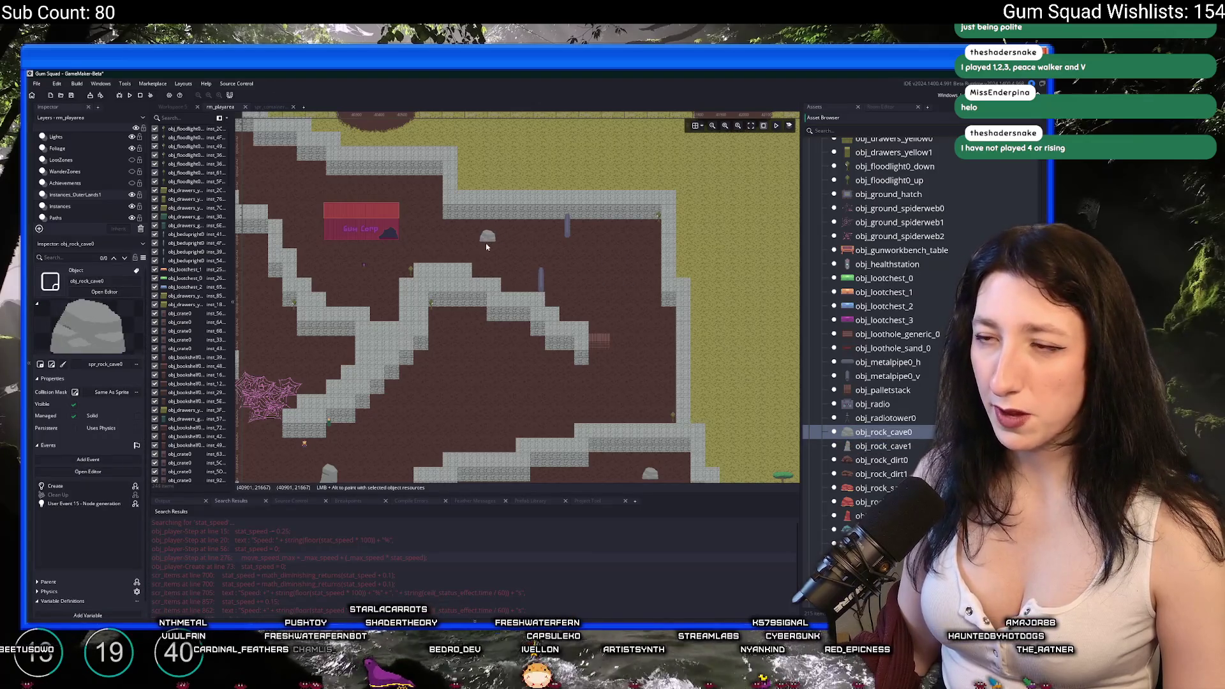
alt+click(628, 274)
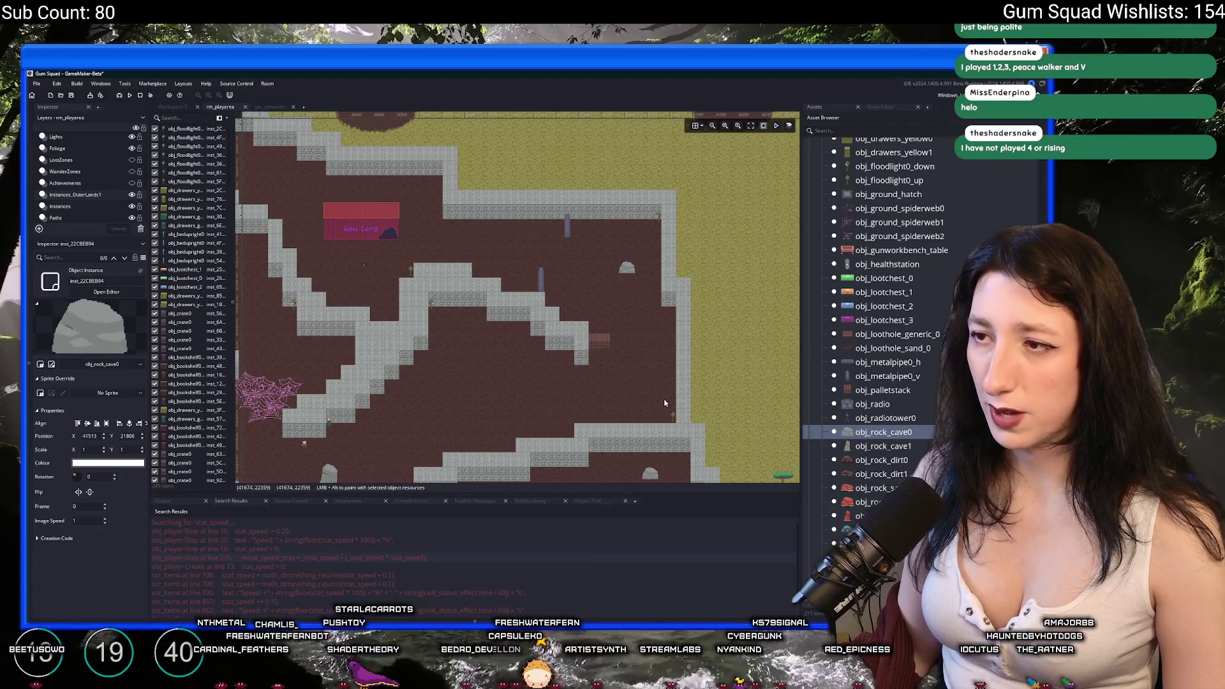
scroll(615, 355, down, 2)
scroll(609, 356, up, 4)
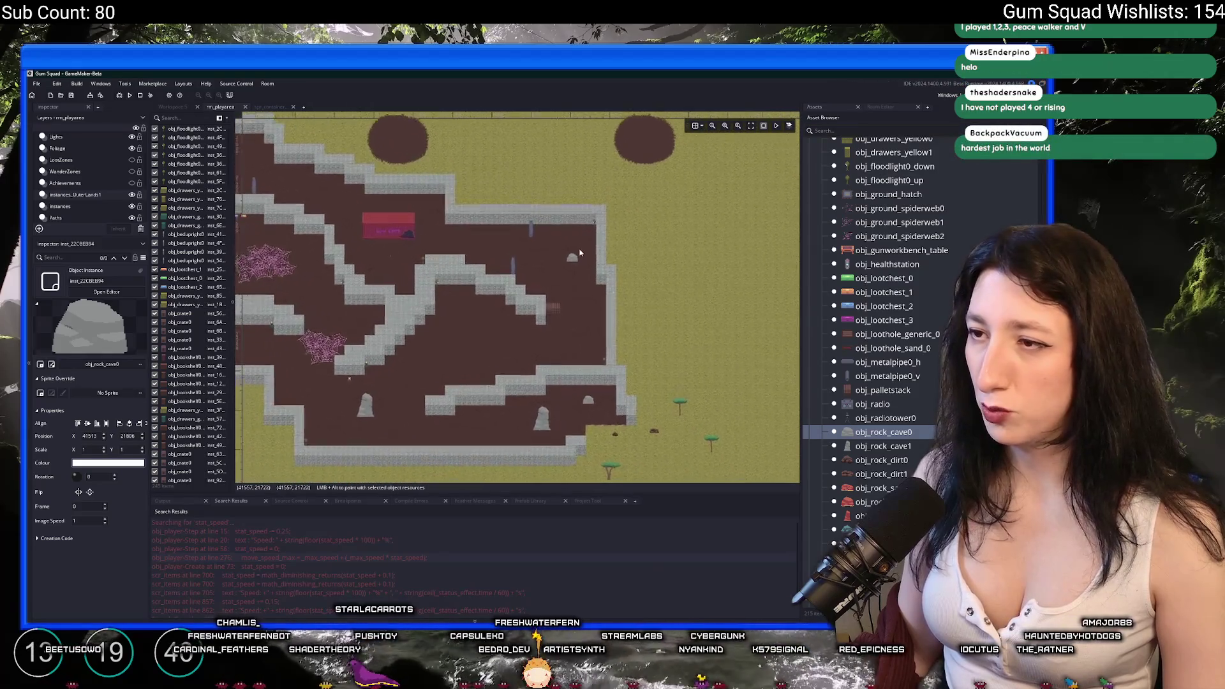
scroll(569, 325, up, 3)
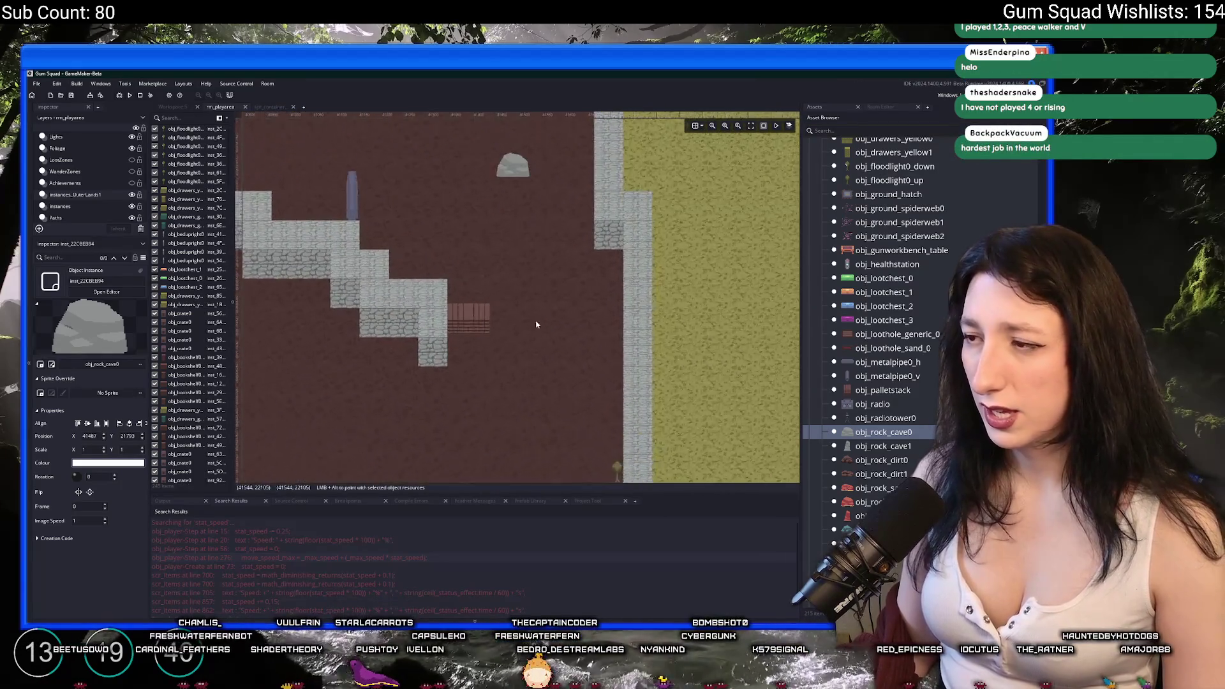
scroll(885, 485, down, 2)
scroll(886, 485, up, 7)
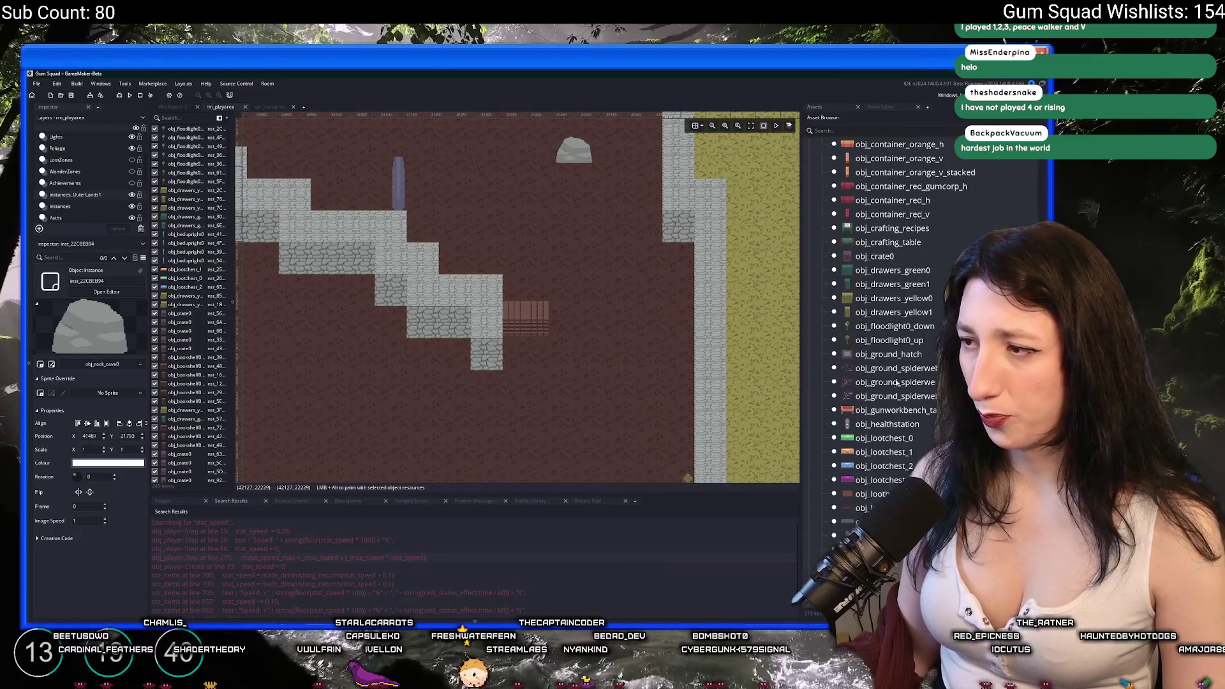
scroll(886, 344, up, 7)
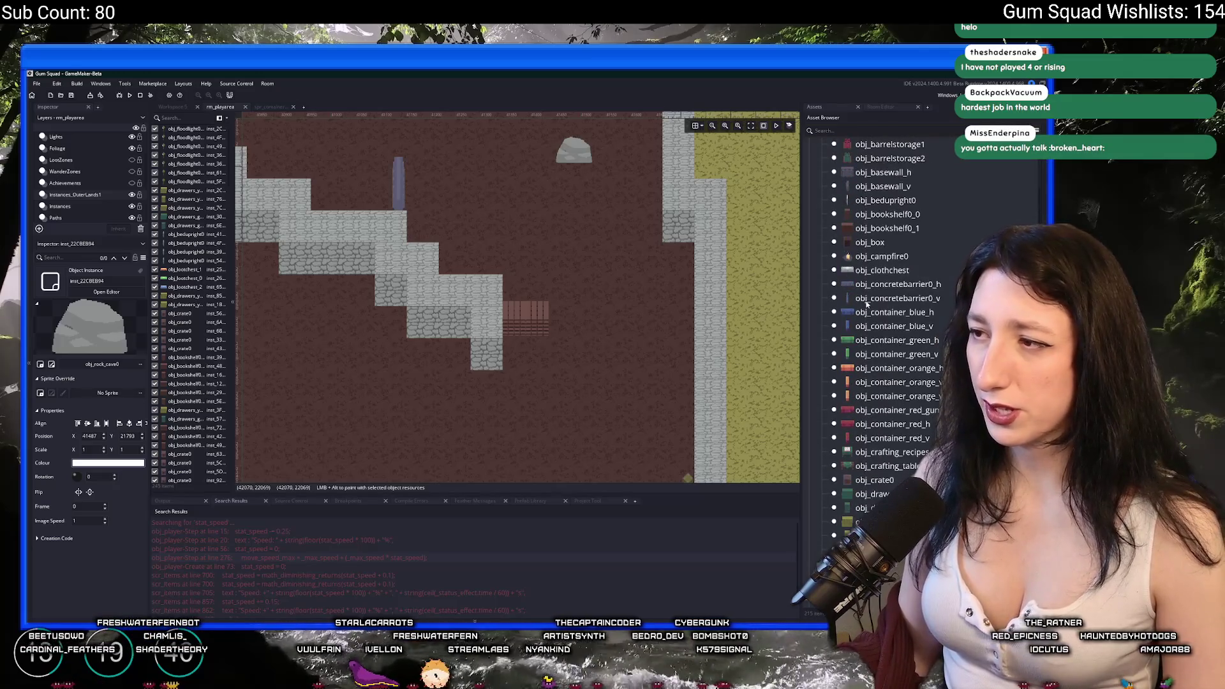
Preview the obj_basewall_h and obj_bookshelf0_0 objects in the Asset Browser.
scroll(879, 318, up, 2)
click(881, 238)
scroll(893, 306, down, 7)
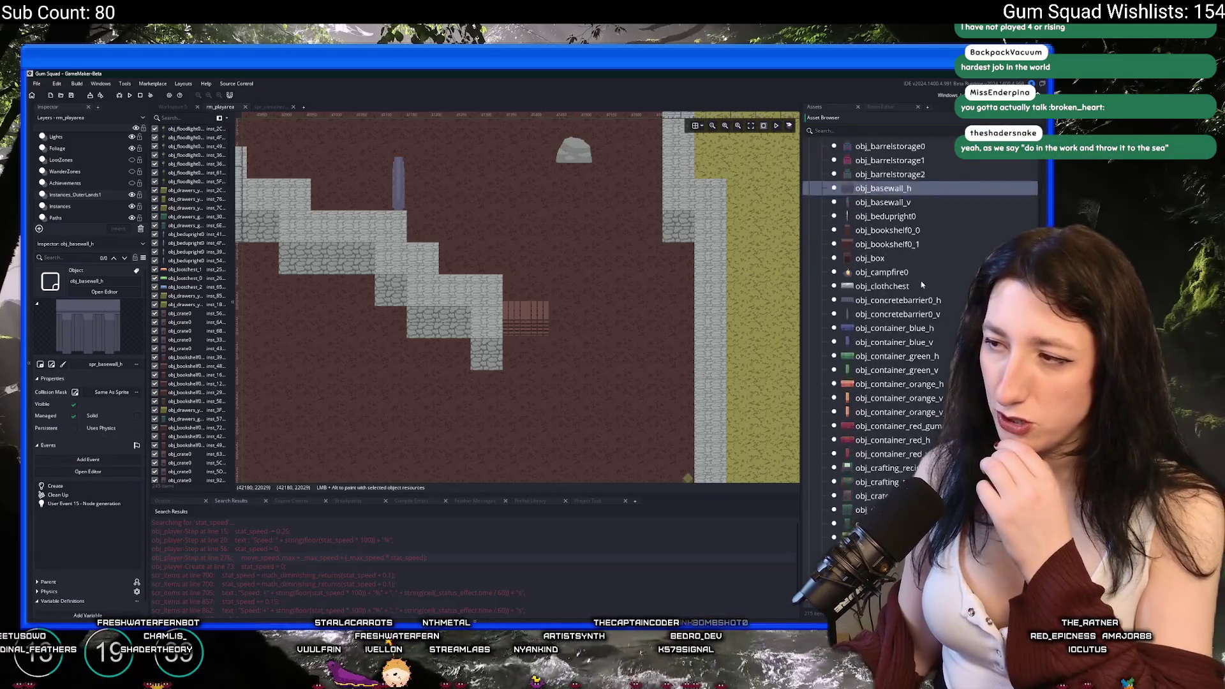
scroll(905, 372, down, 6)
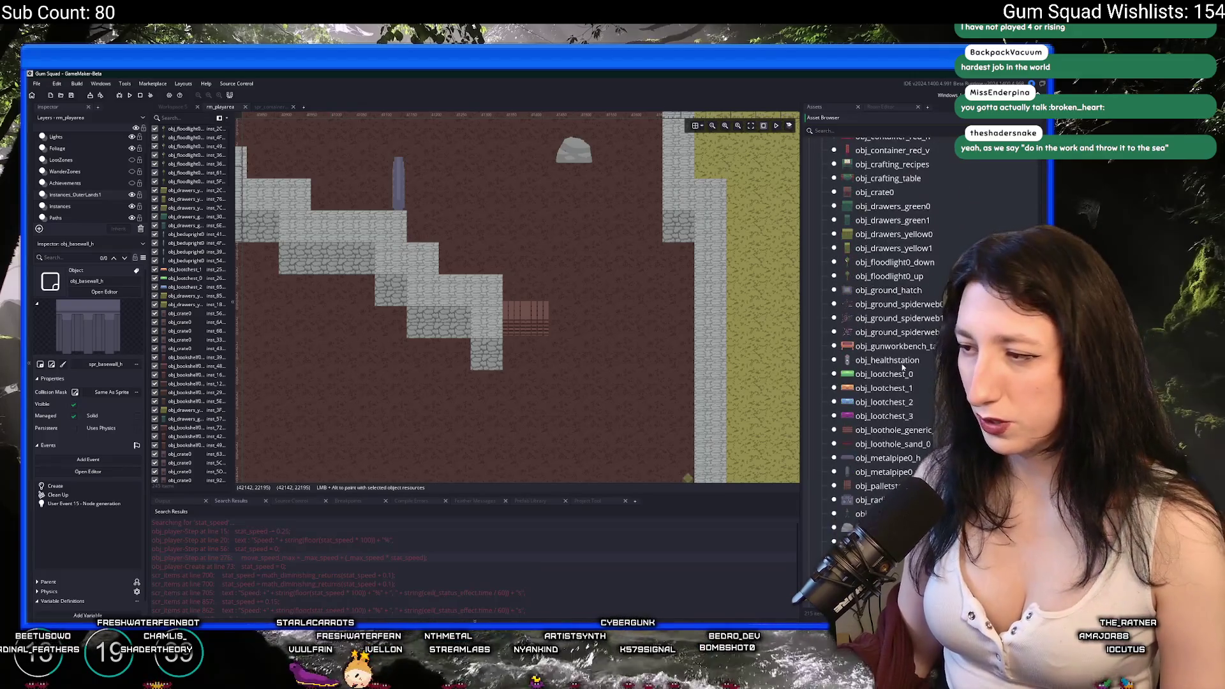
scroll(897, 369, up, 9)
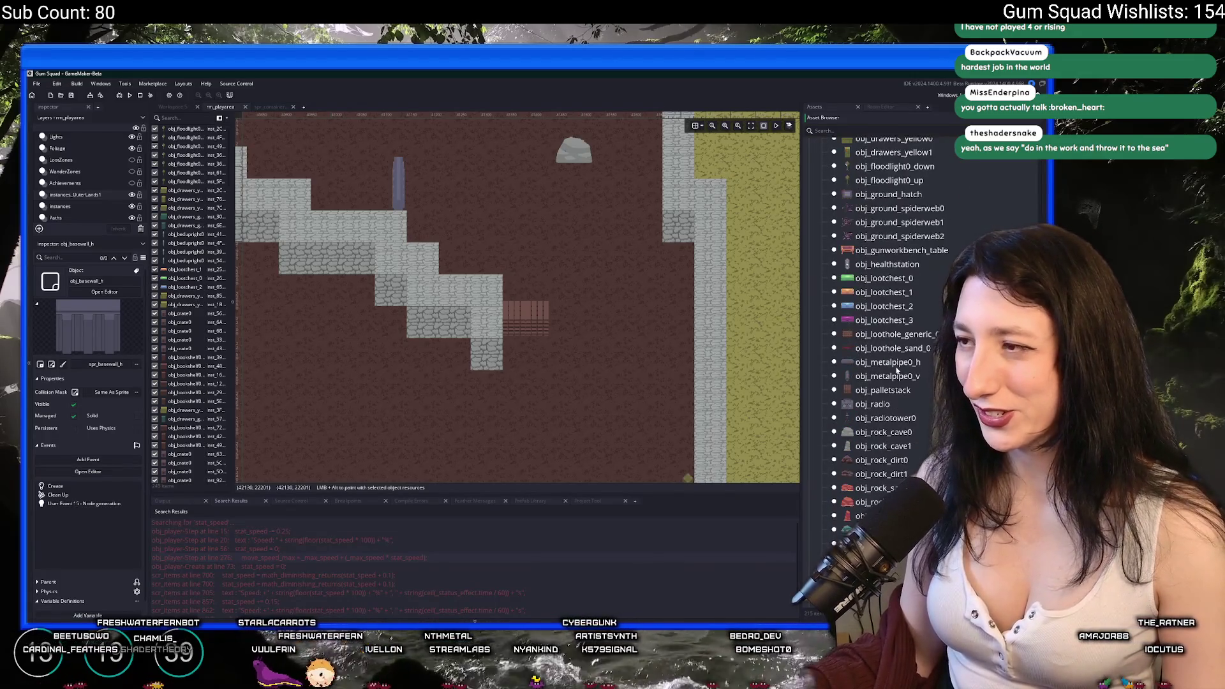
scroll(895, 357, up, 2)
scroll(896, 268, up, 1)
click(896, 253)
scroll(896, 253, up, 2)
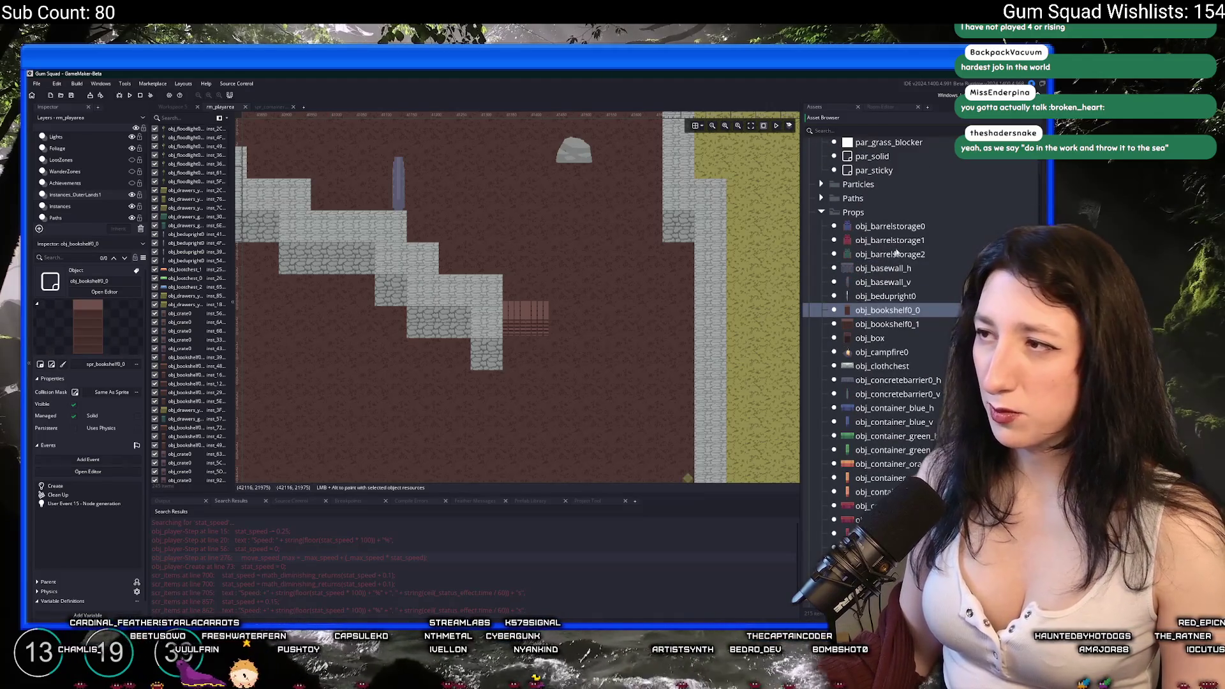
Search 'cra', pick obj_crate0, and clear the search with the crate still chosen.
click(923, 128)
text(cra)
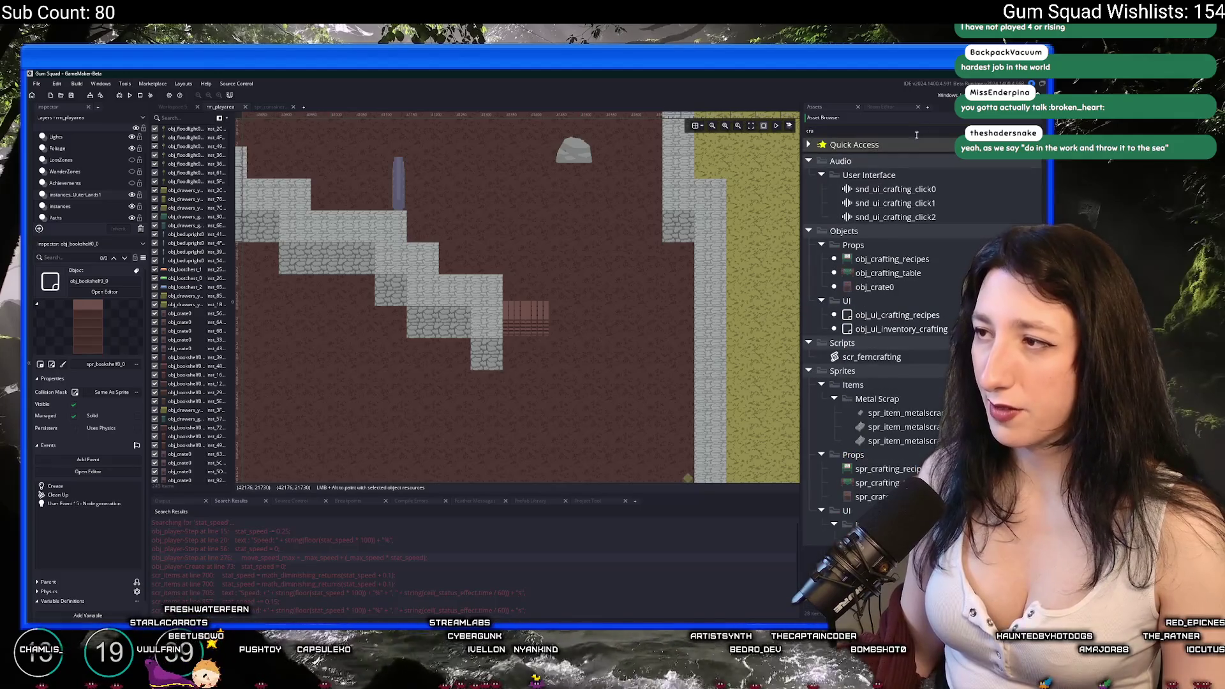
click(873, 287)
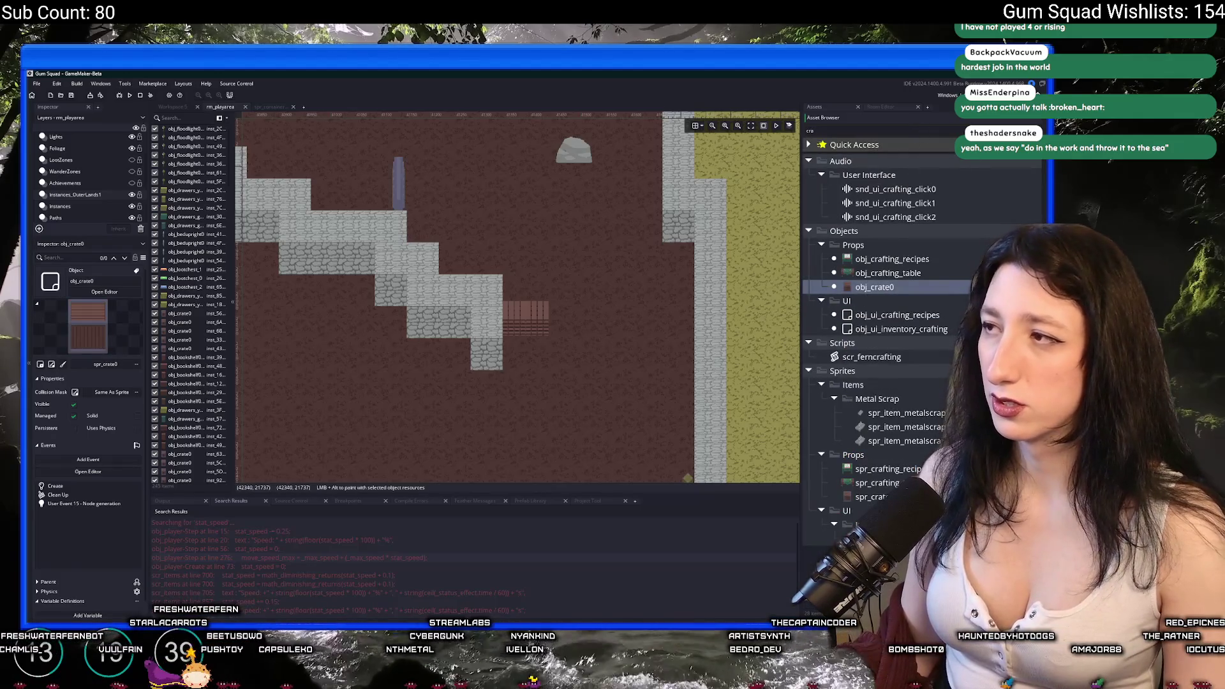
key(Escape)
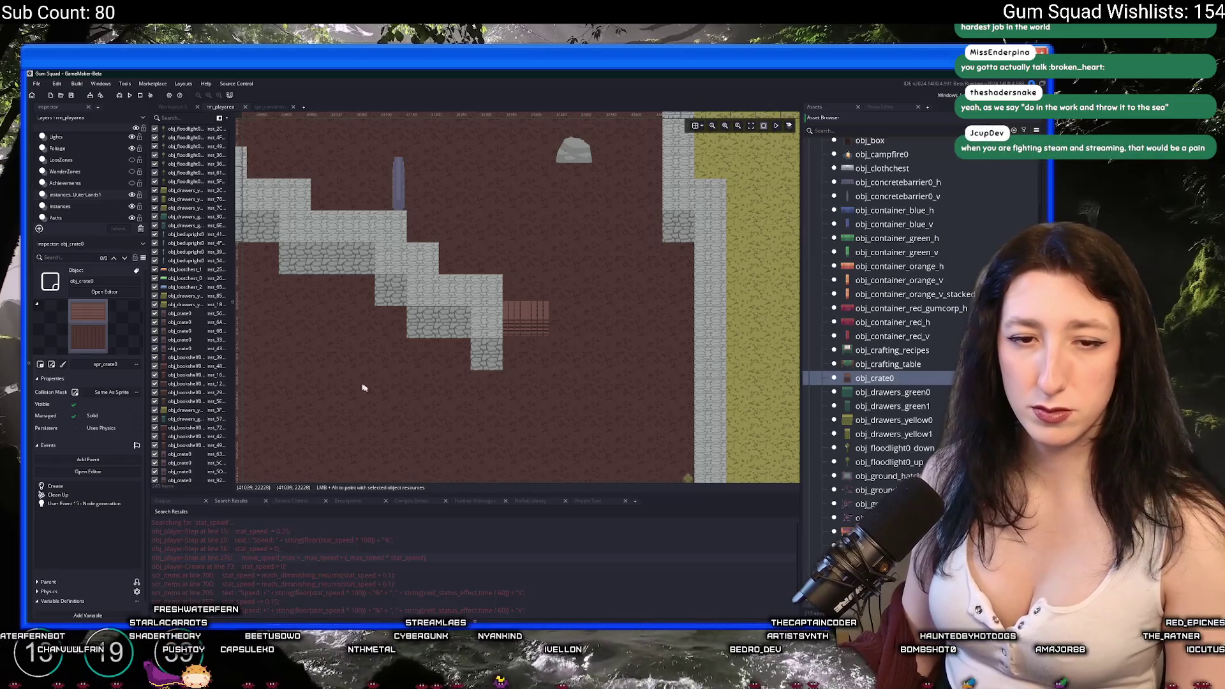
drag(418, 388, 369, 344)
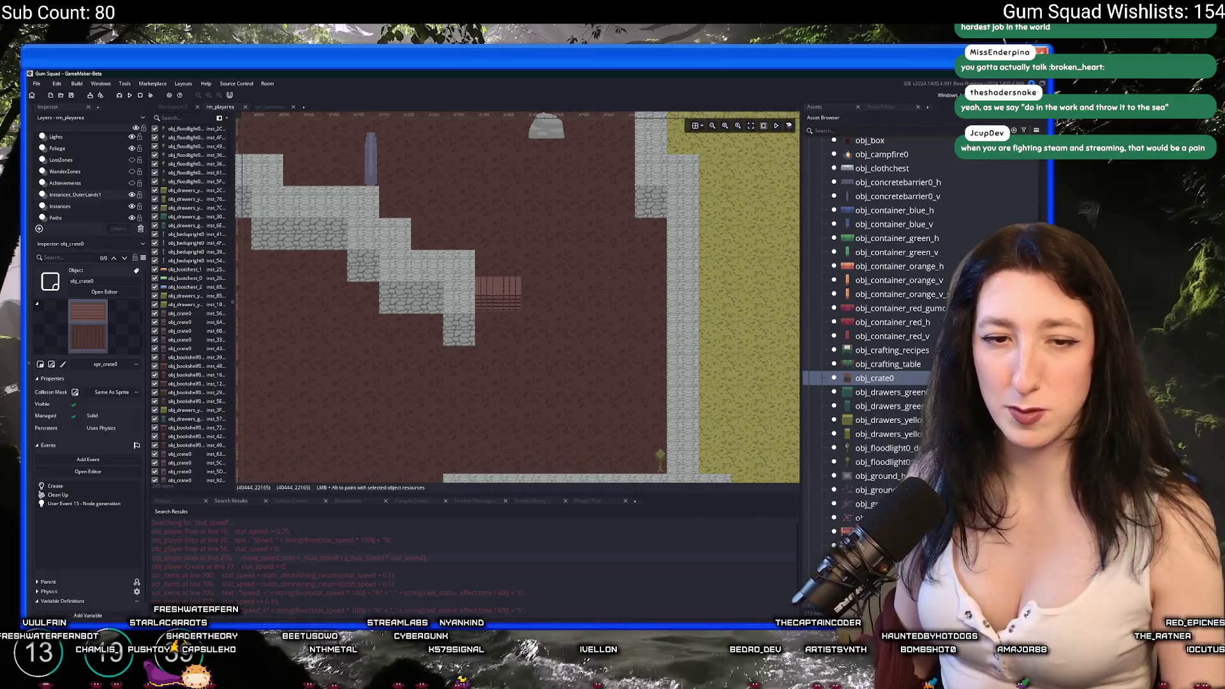
drag(491, 352, 487, 304)
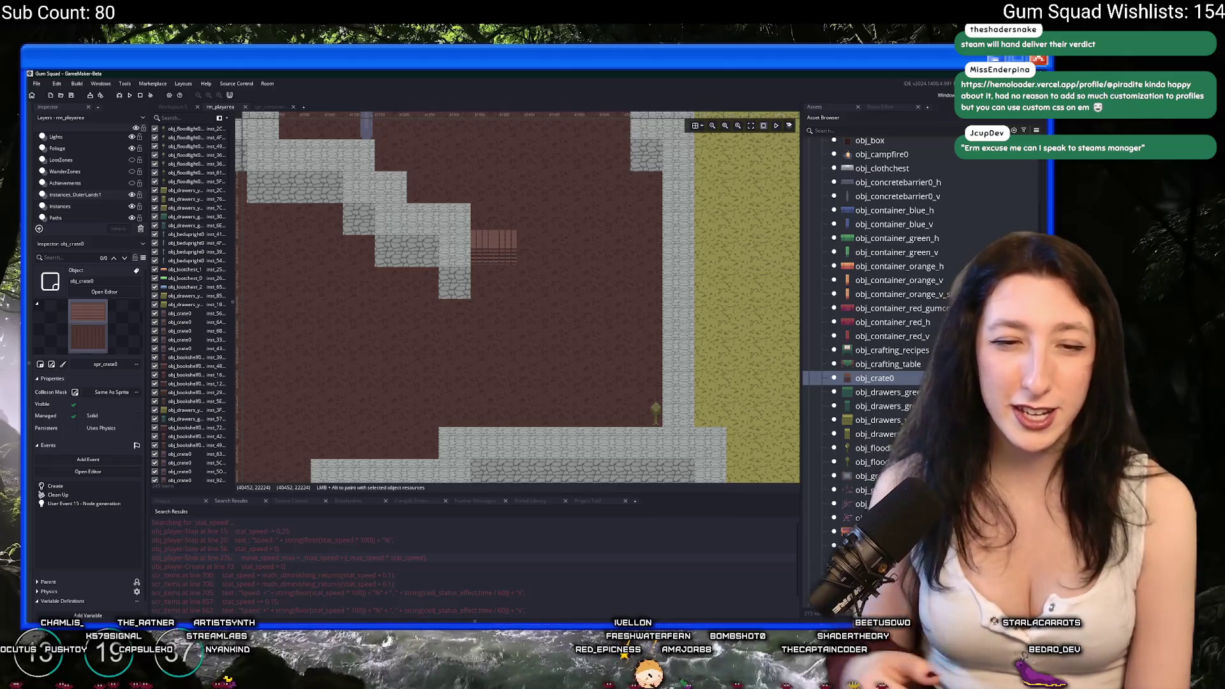
drag(357, 357, 543, 306)
Place a crate on the open floor, then delete the misplaced one.
alt+click(661, 408)
mouse_move(660, 409)
mouse_down()
mouse_move(631, 407)
mouse_move(622, 296)
mouse_up()
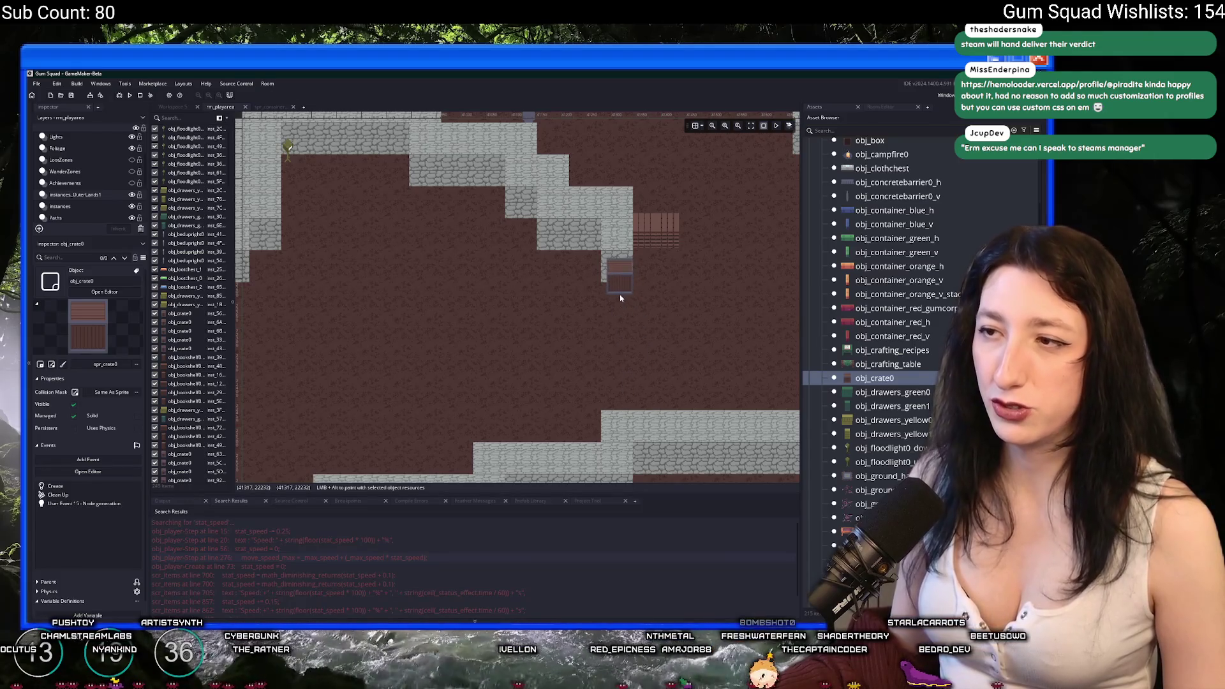
key(Delete)
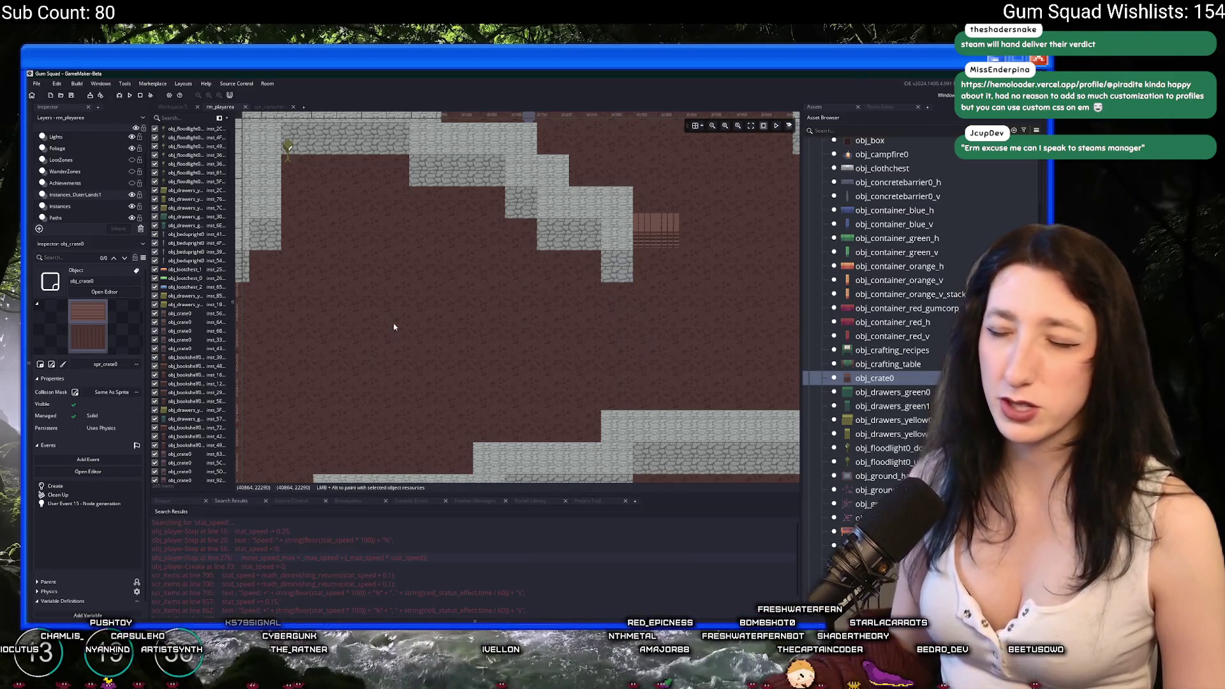
scroll(396, 328, down, 3)
scroll(472, 292, up, 1)
scroll(551, 322, up, 3)
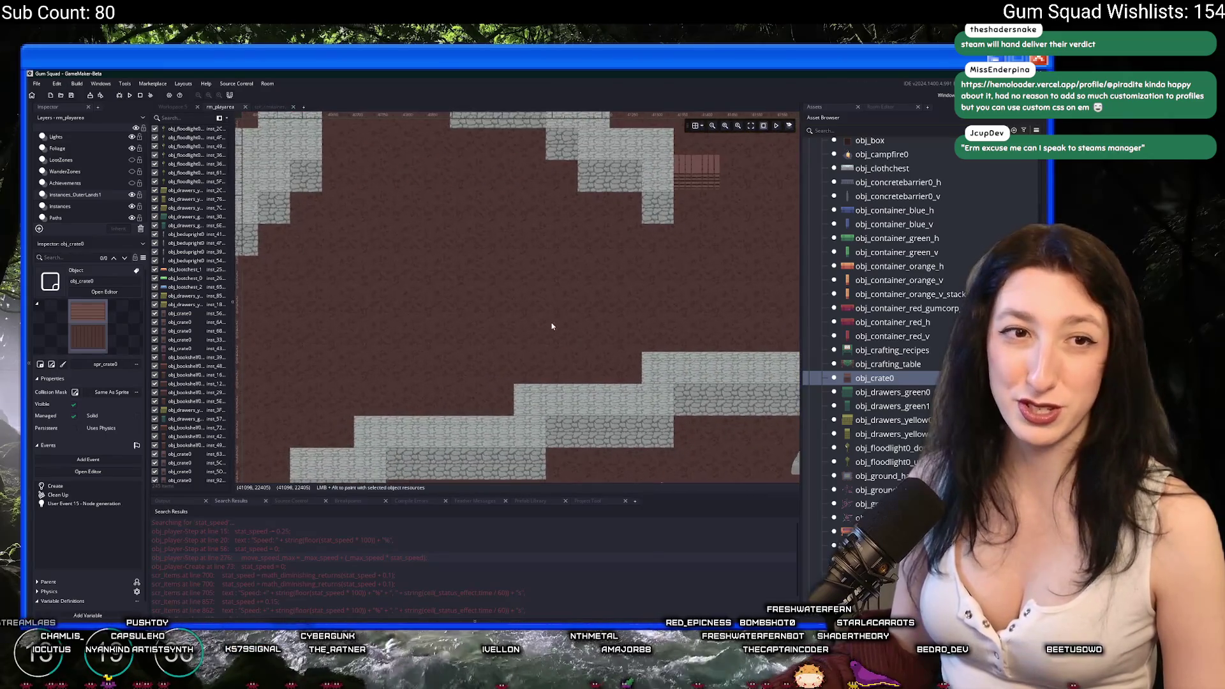
Add a second crate directly below the existing one and align it.
click(442, 300)
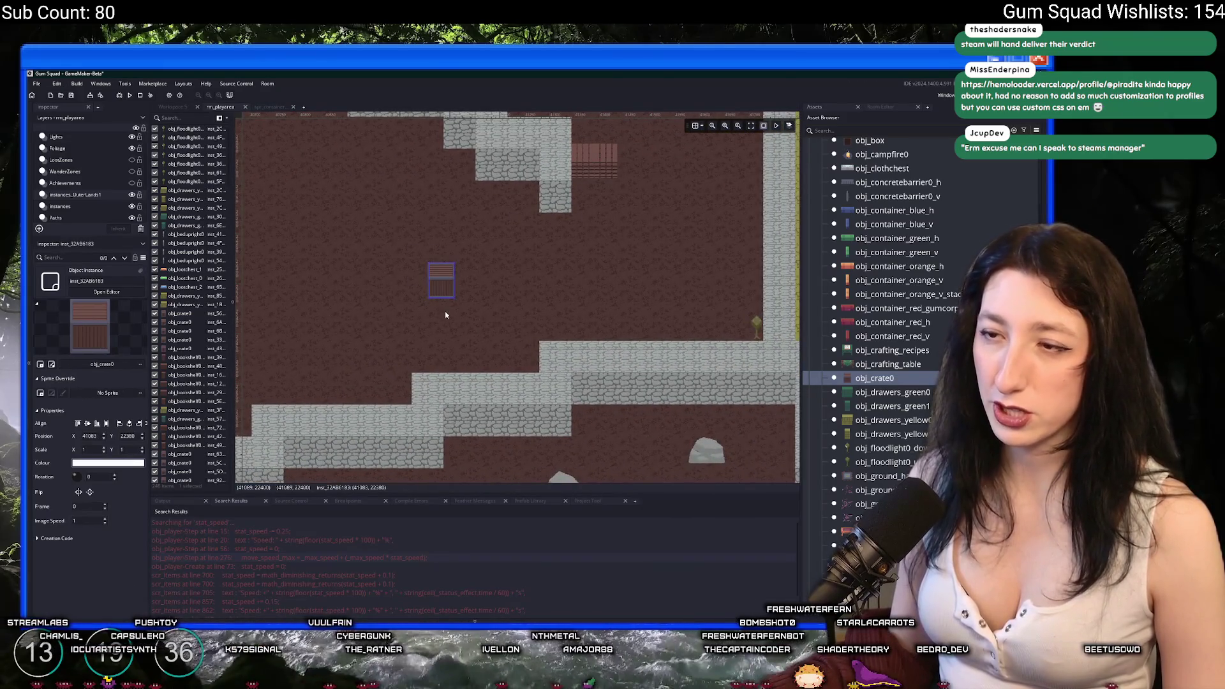
scroll(440, 303, up, 2)
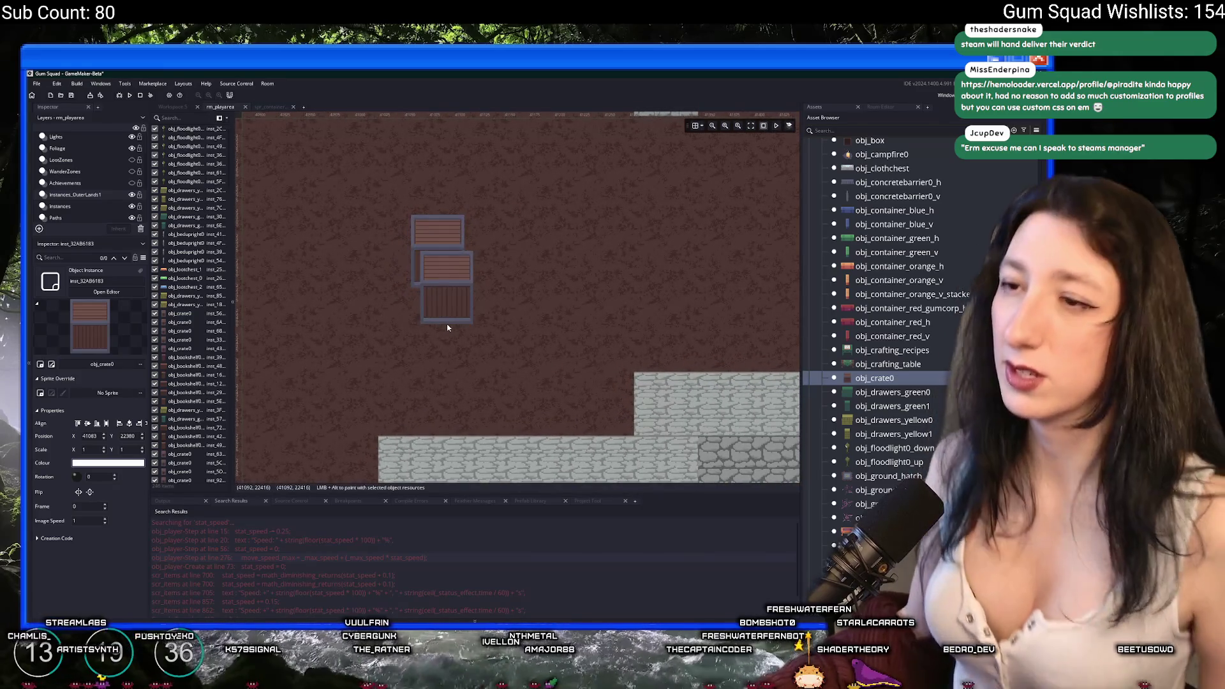
alt+click(436, 321)
scroll(435, 320, up, 4)
drag(446, 293, 458, 331)
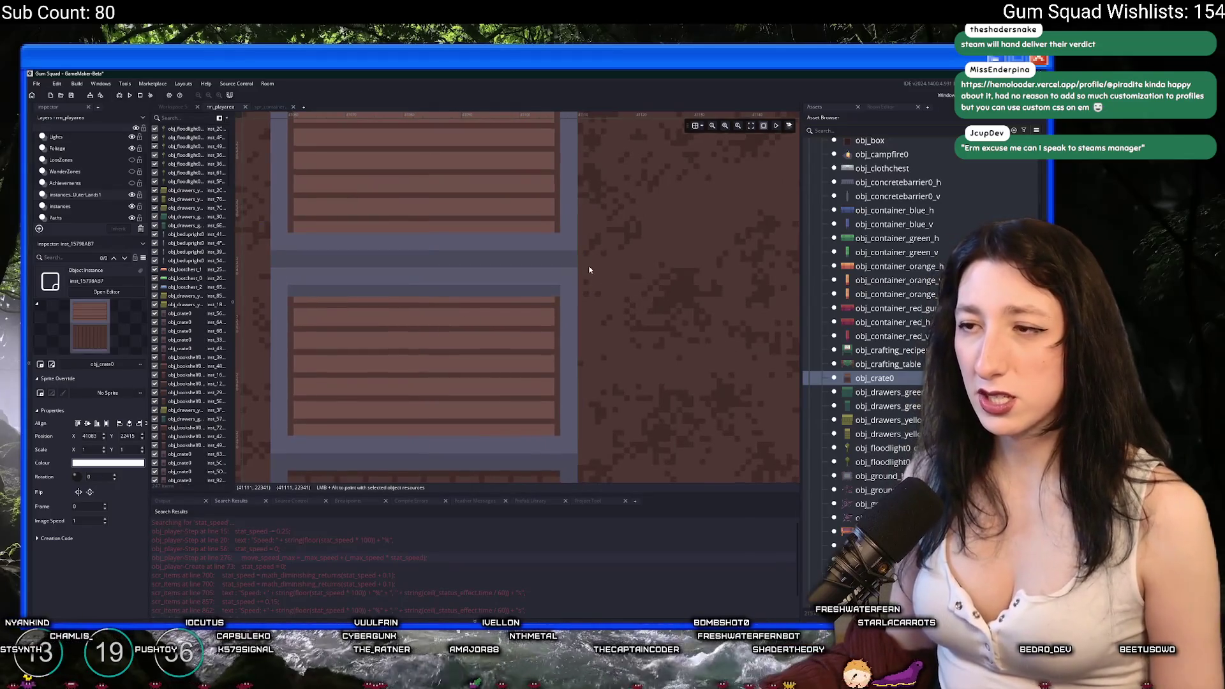
scroll(575, 287, down, 4)
drag(571, 300, 584, 302)
scroll(618, 268, down, 3)
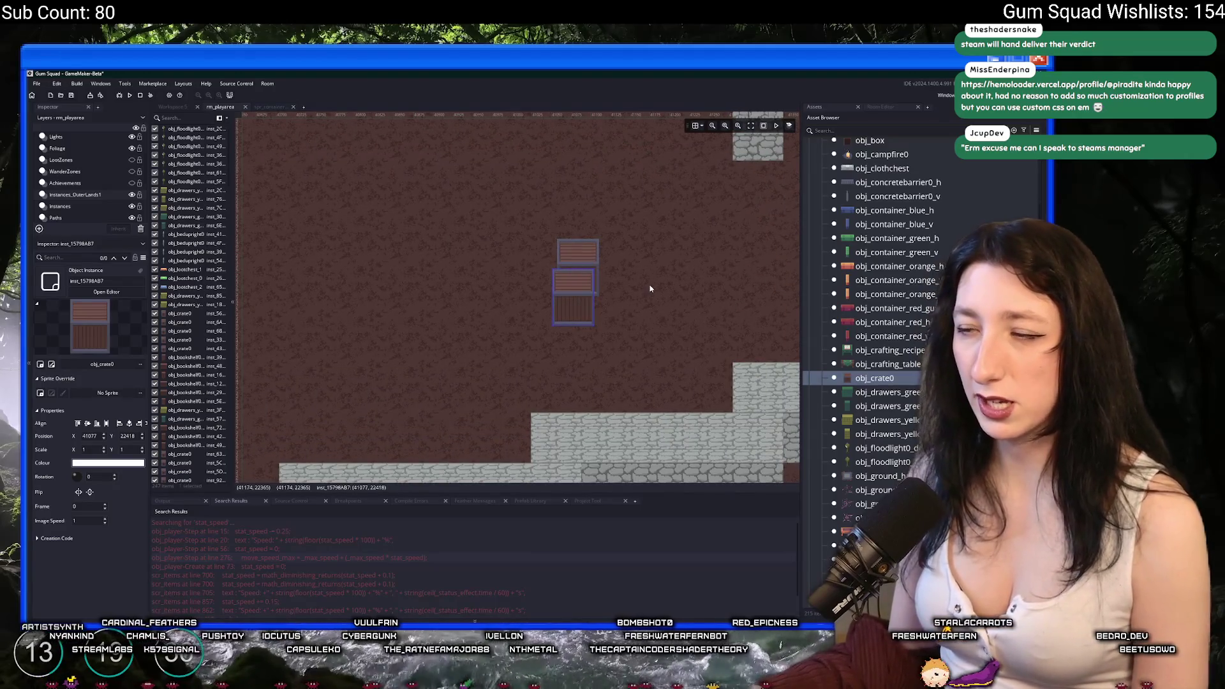
mouse_move(479, 285)
mouse_down()
mouse_move(580, 310)
mouse_move(530, 342)
mouse_up()
scroll(580, 310, down, 2)
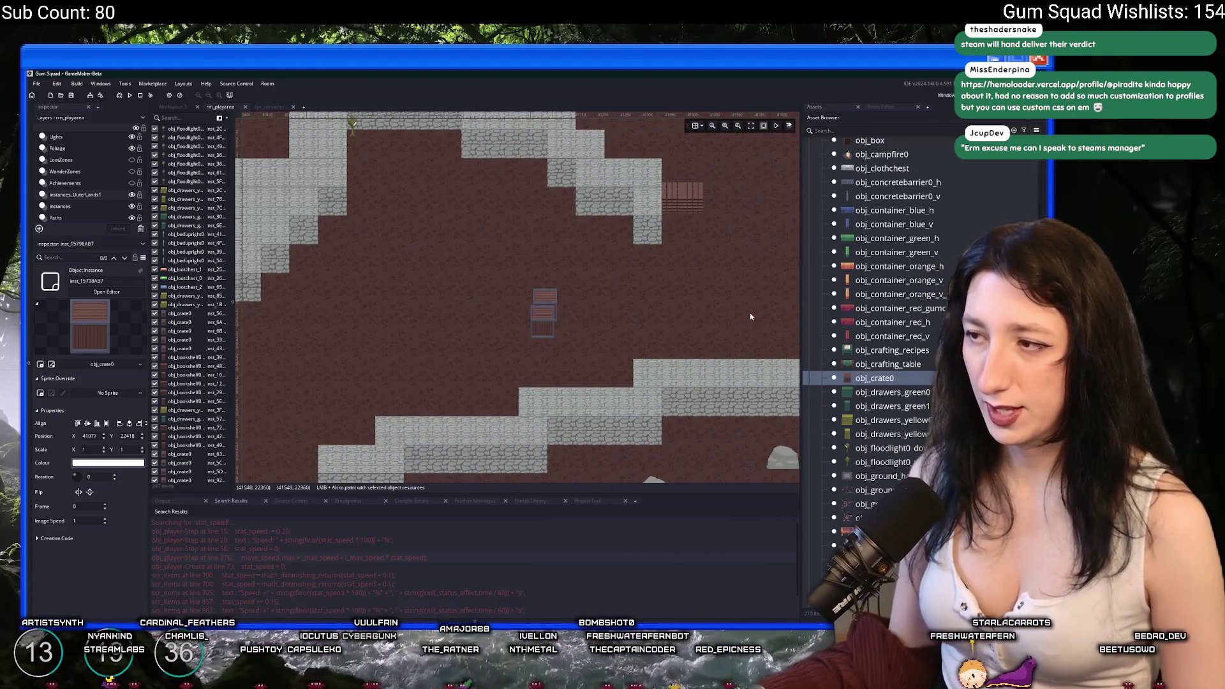
Preview obj_container_red_v, reselect obj_crate0, and drag an obj_ground_spiderweb1 web onto the floor.
click(884, 336)
mouse_move(884, 308)
mouse_down()
mouse_move(549, 220)
mouse_move(447, 243)
mouse_move(414, 312)
mouse_up()
scroll(415, 313, down, 2)
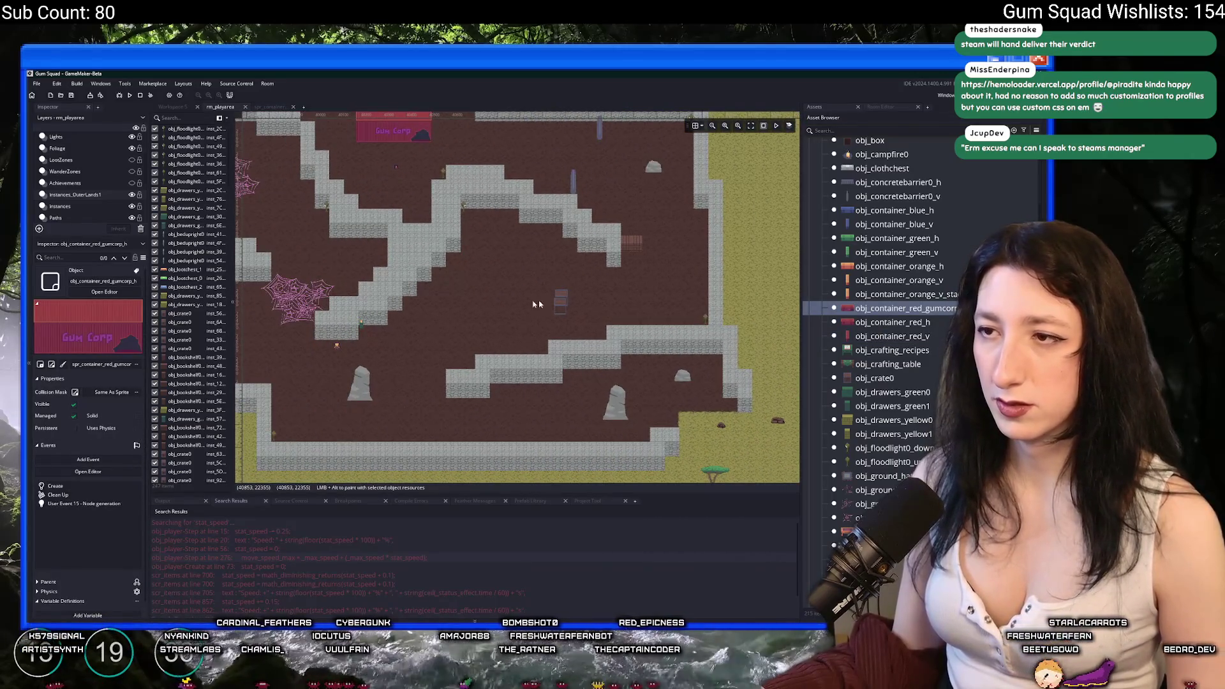
click(874, 378)
scroll(865, 501, down, 2)
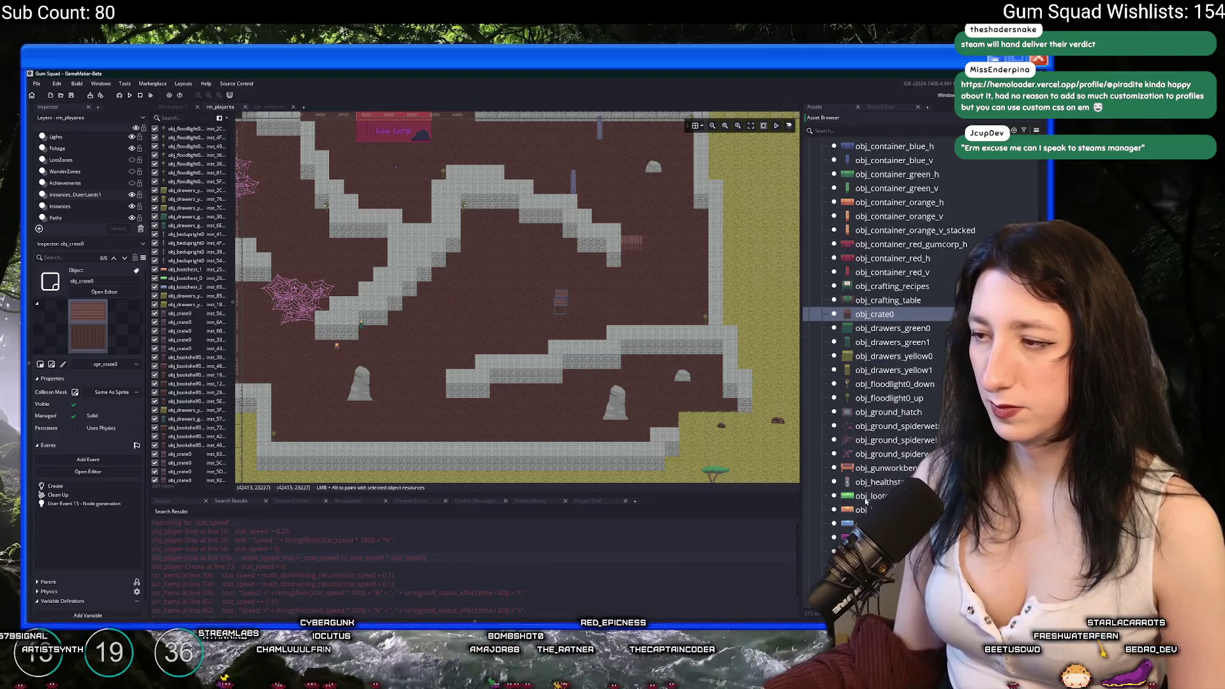
drag(868, 439, 533, 257)
Drag obj_ground_spiderweb0 and obj_ground_spiderweb2 in so they overlap the first web.
scroll(503, 261, up, 3)
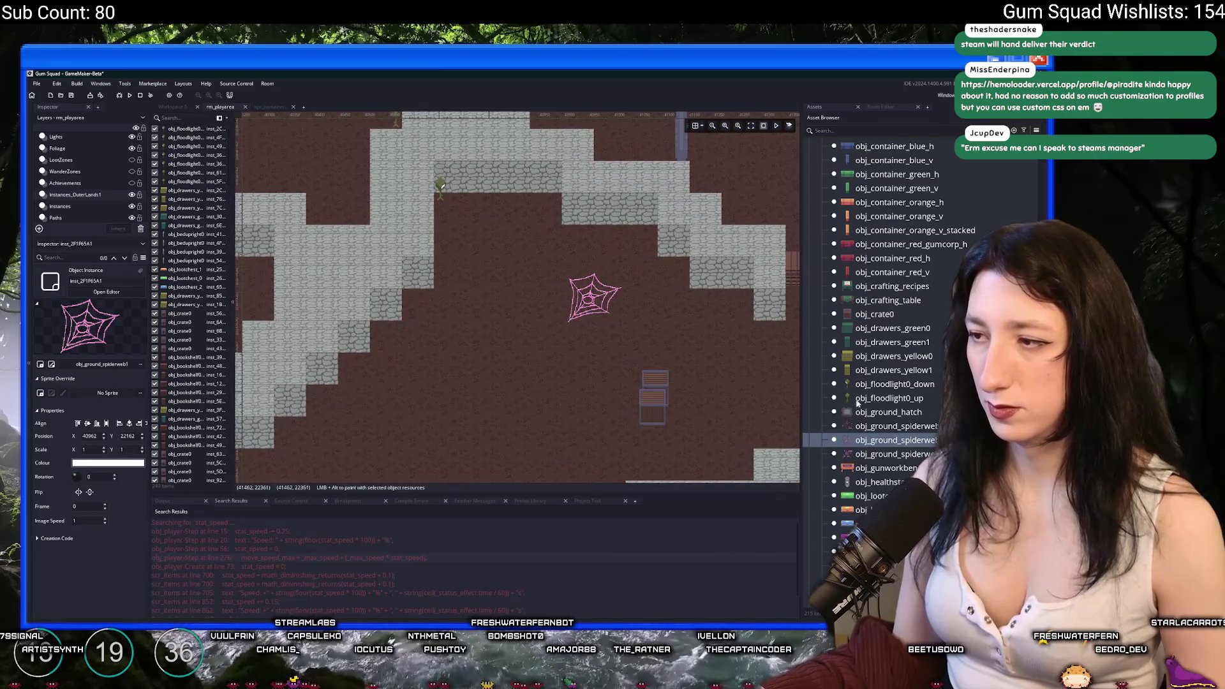
mouse_move(642, 347)
mouse_down()
mouse_move(520, 281)
mouse_move(536, 302)
mouse_up()
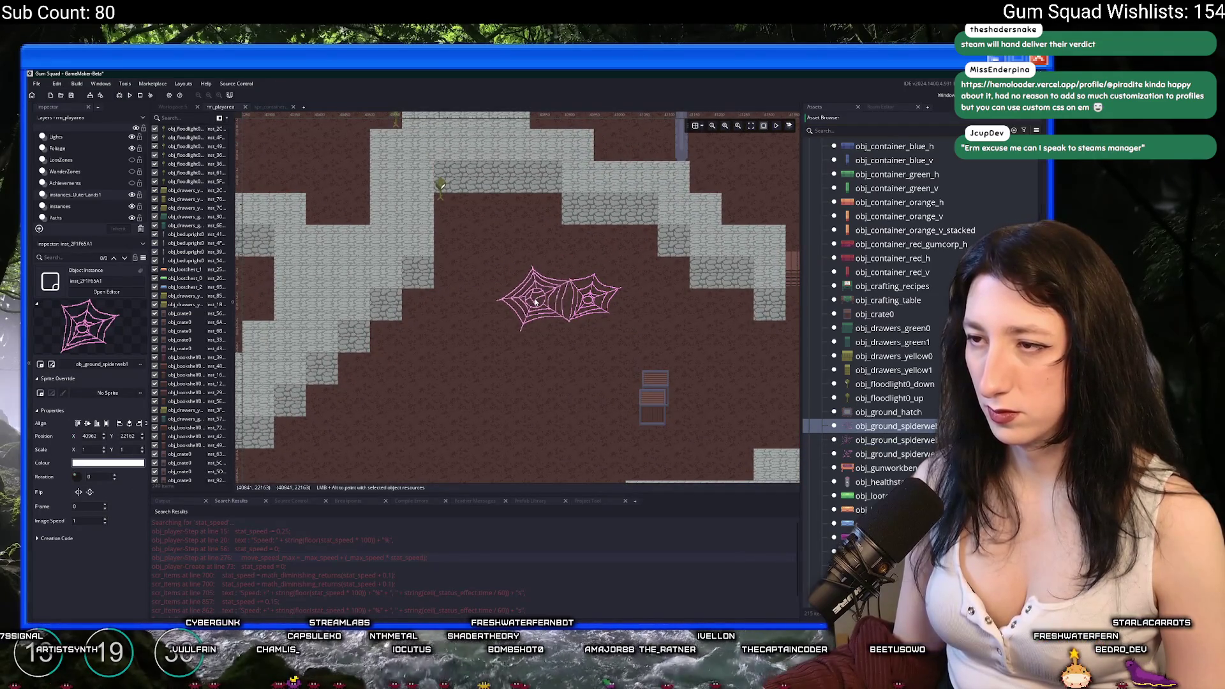
click(536, 301)
scroll(462, 301, up, 2)
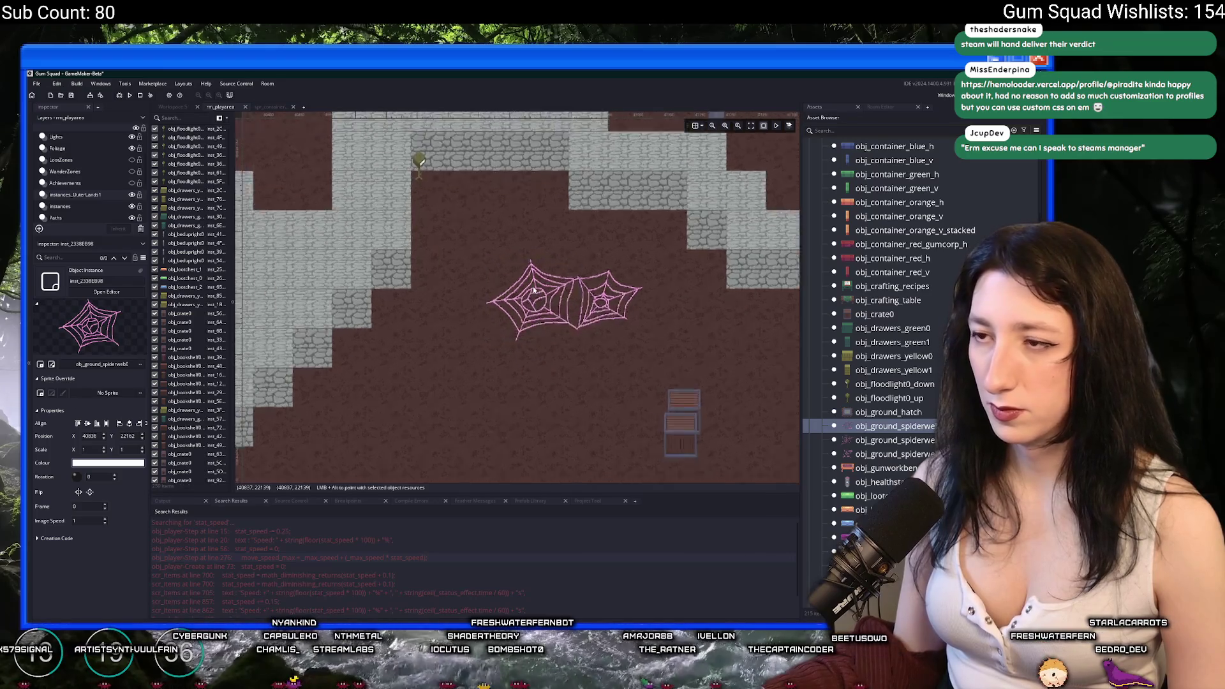
drag(893, 453, 551, 362)
scroll(457, 396, down, 1)
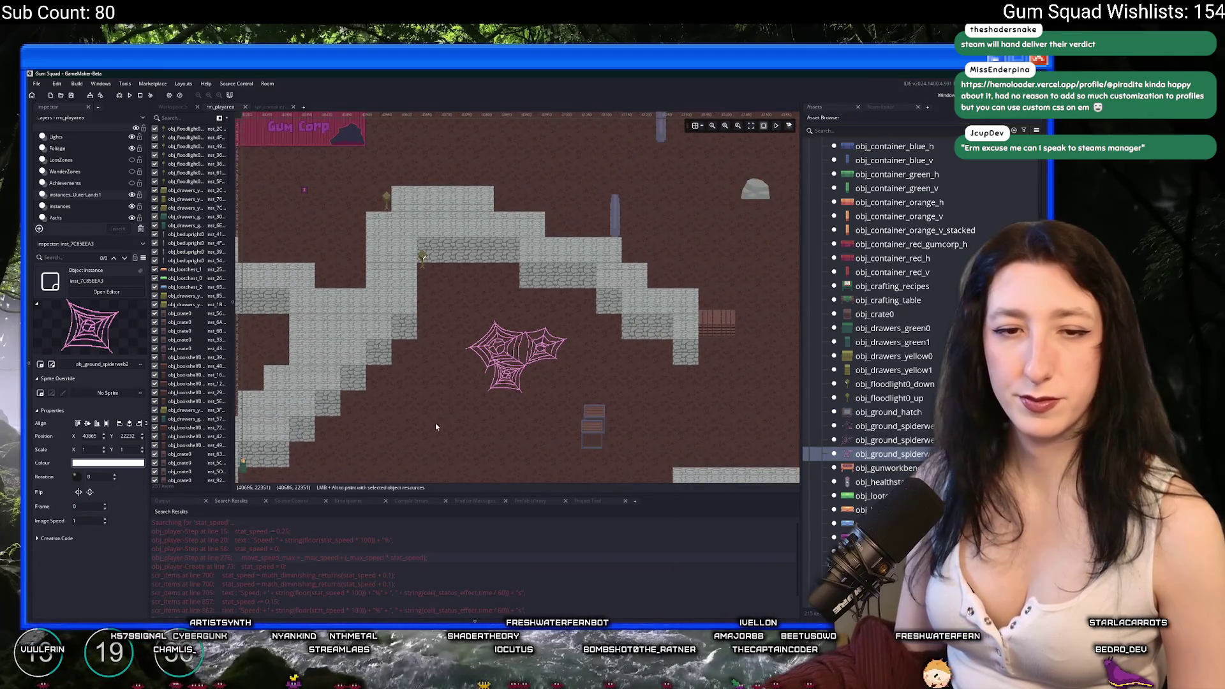
scroll(501, 331, up, 2)
scroll(501, 331, down, 3)
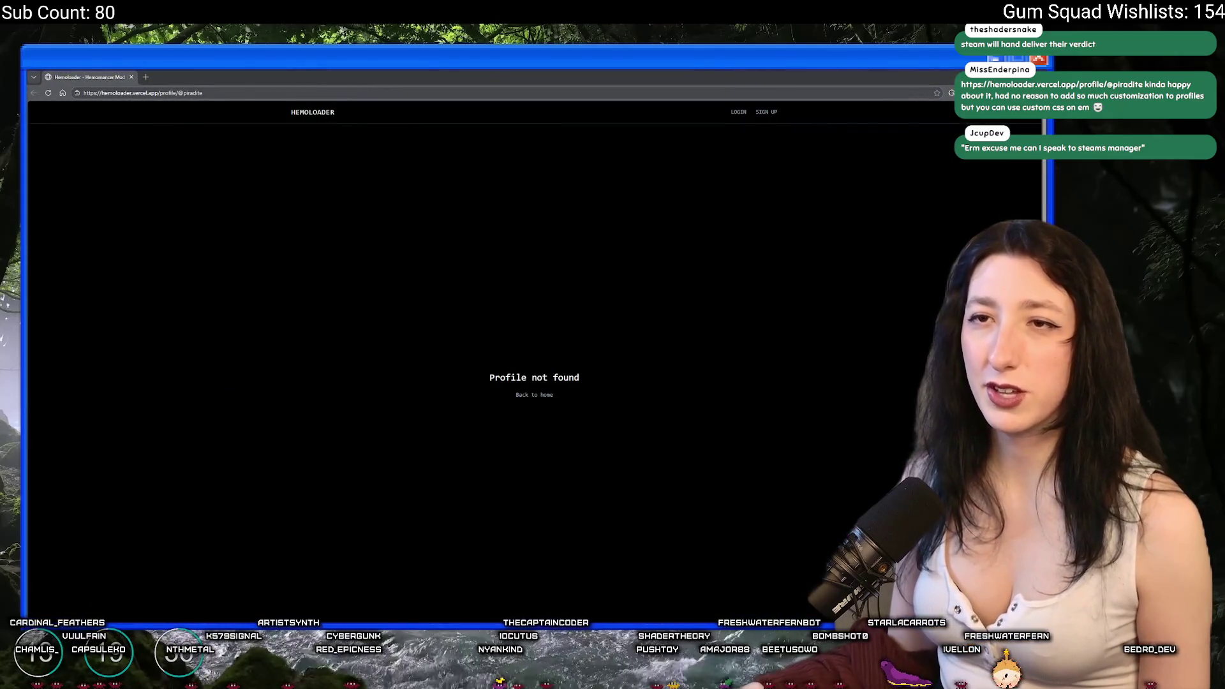
Browse the Hemoloader mod categories and try downloading HemomancerHooks, closing the broken 404 page.
click(532, 395)
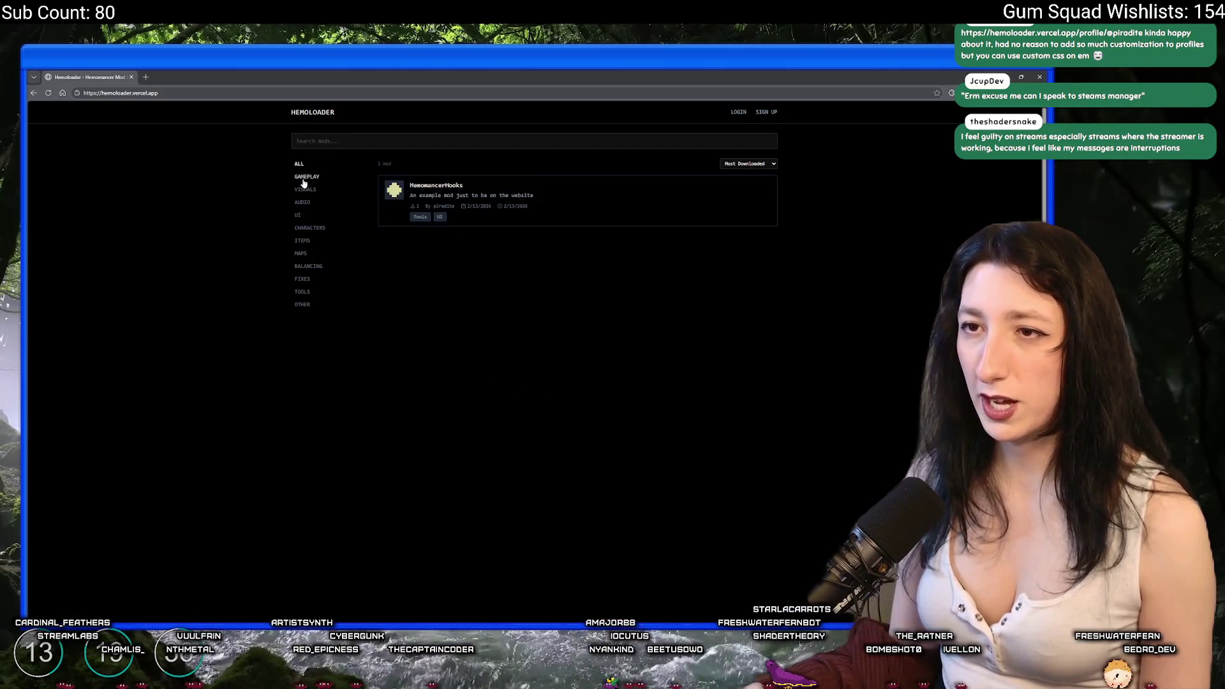
click(307, 176)
click(300, 164)
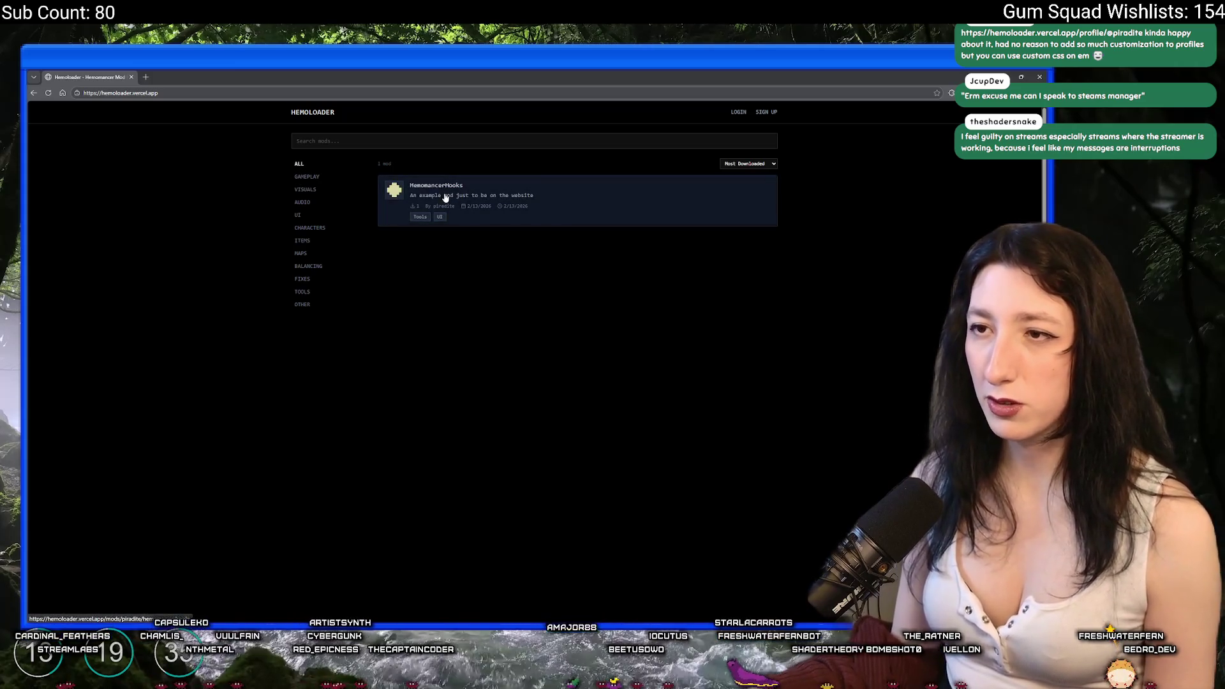
click(494, 199)
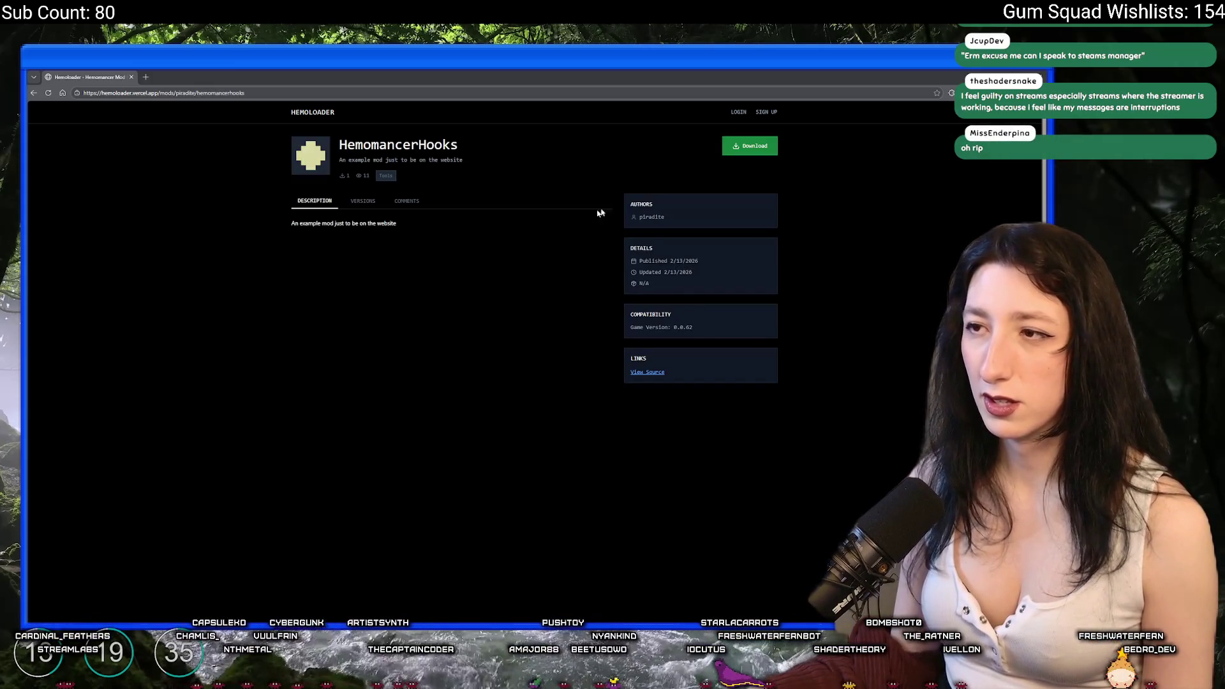
click(747, 150)
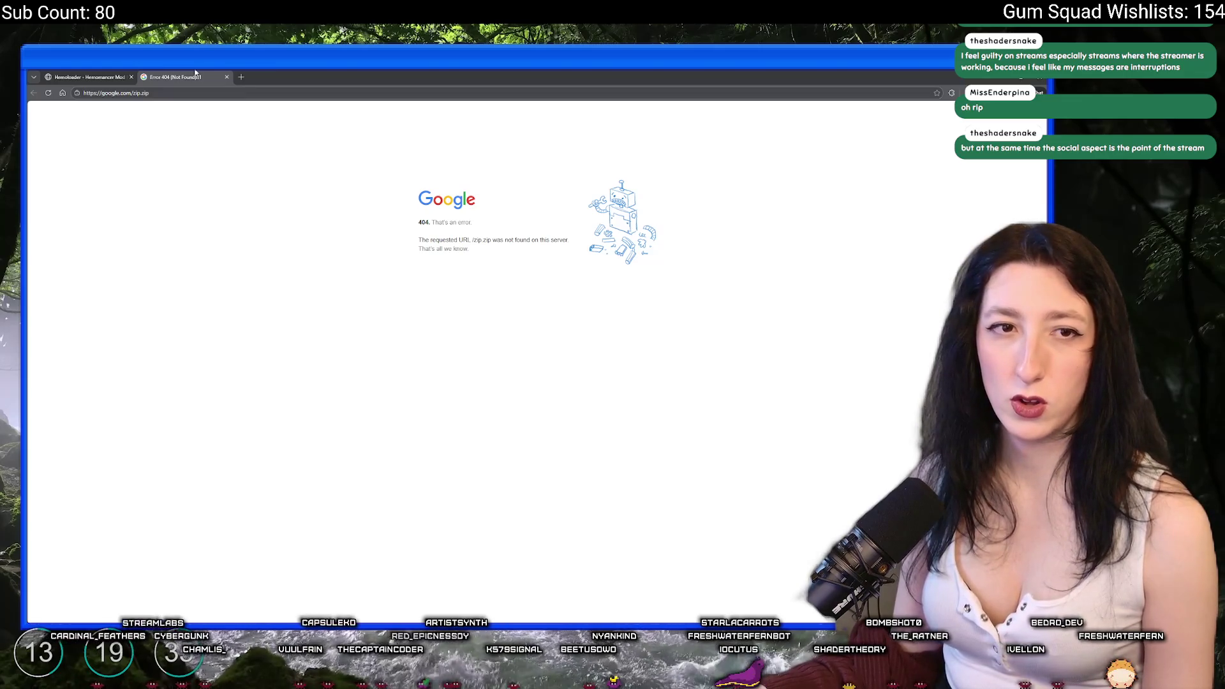
click(226, 76)
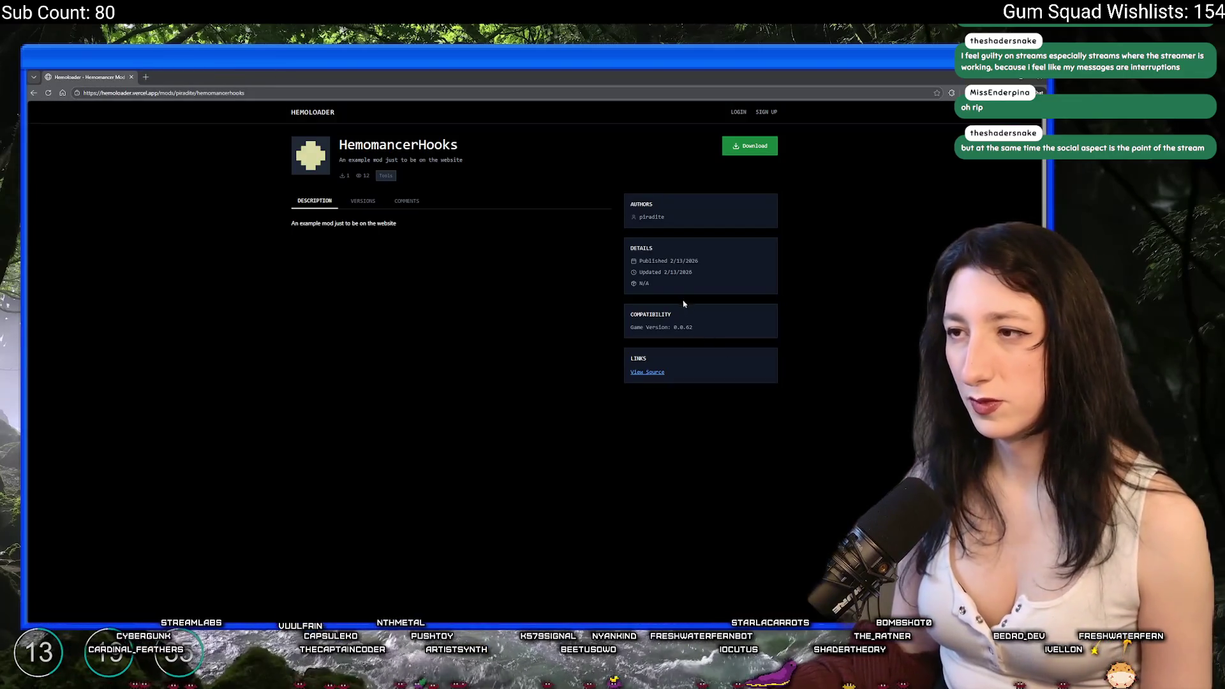
Go back to the mod list, check the UI category, view the login page, then return to GameMaker.
click(33, 93)
click(296, 216)
click(298, 164)
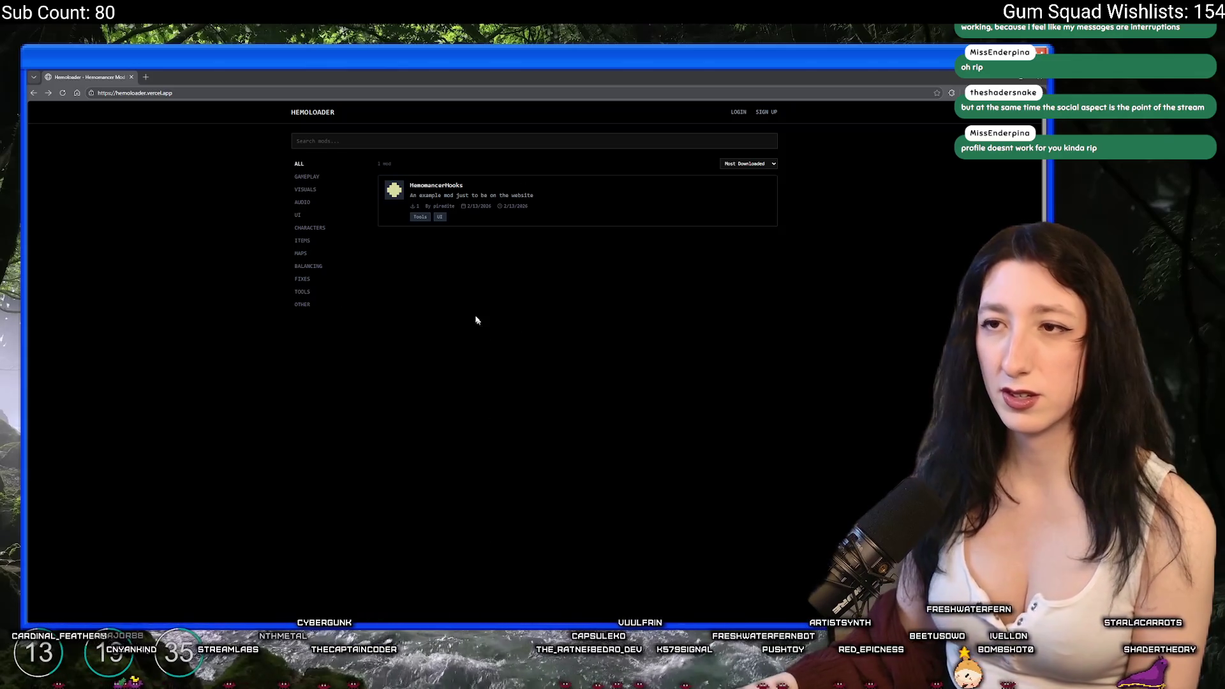
click(738, 112)
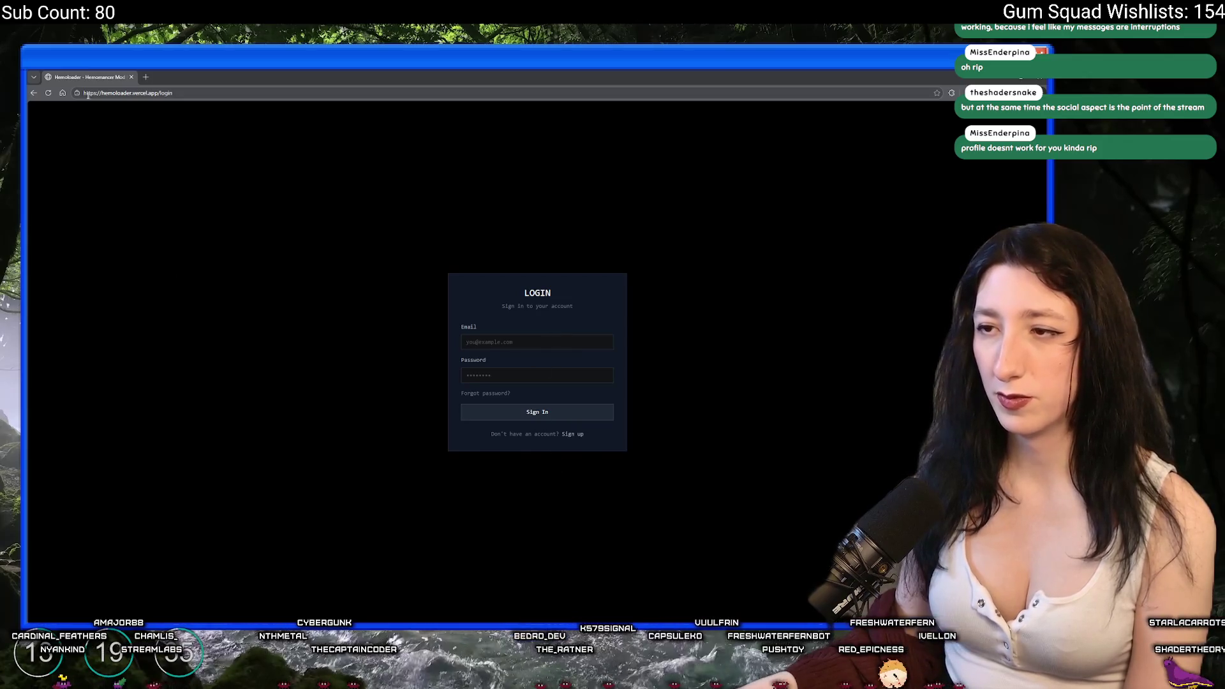
key(alt+Tab)
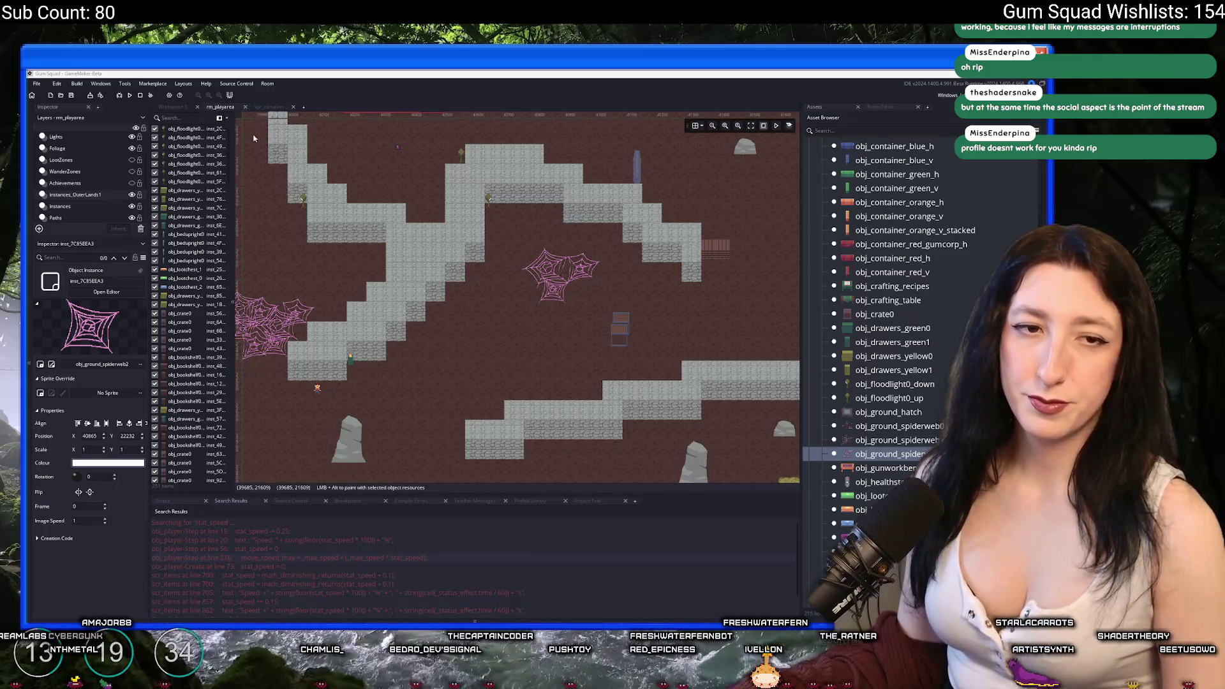
Stack two obj_crate0 crates against the stone wall on the room's left side.
drag(277, 256, 291, 235)
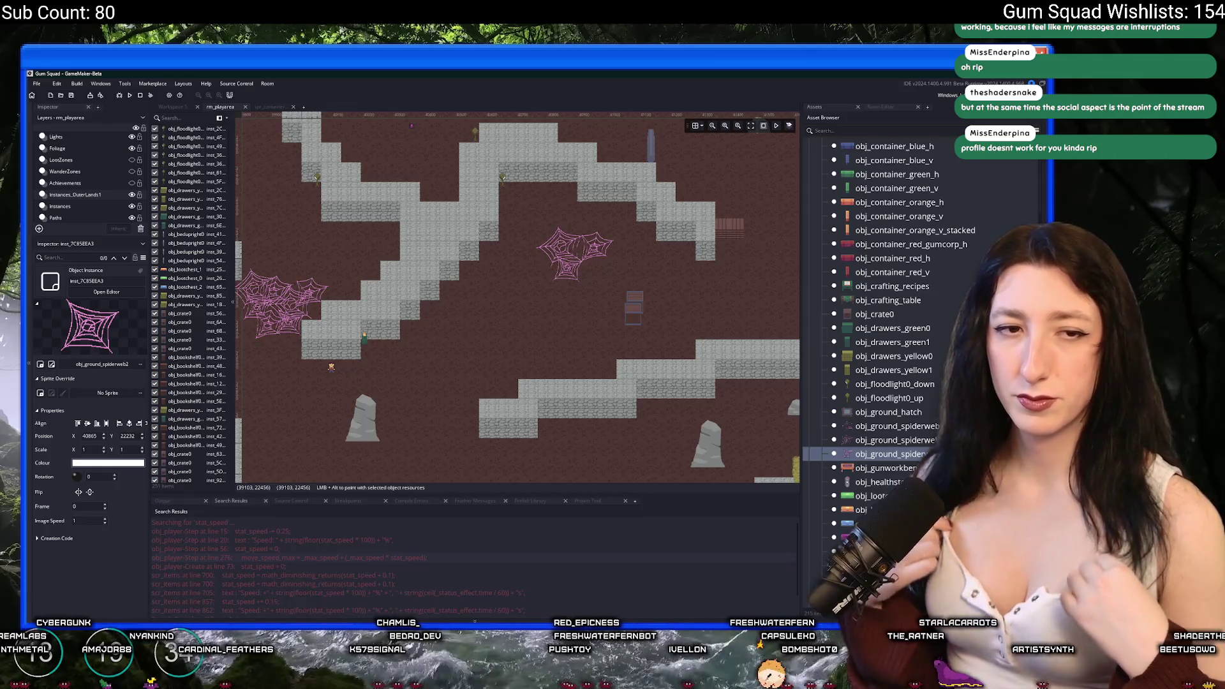
drag(279, 262, 382, 264)
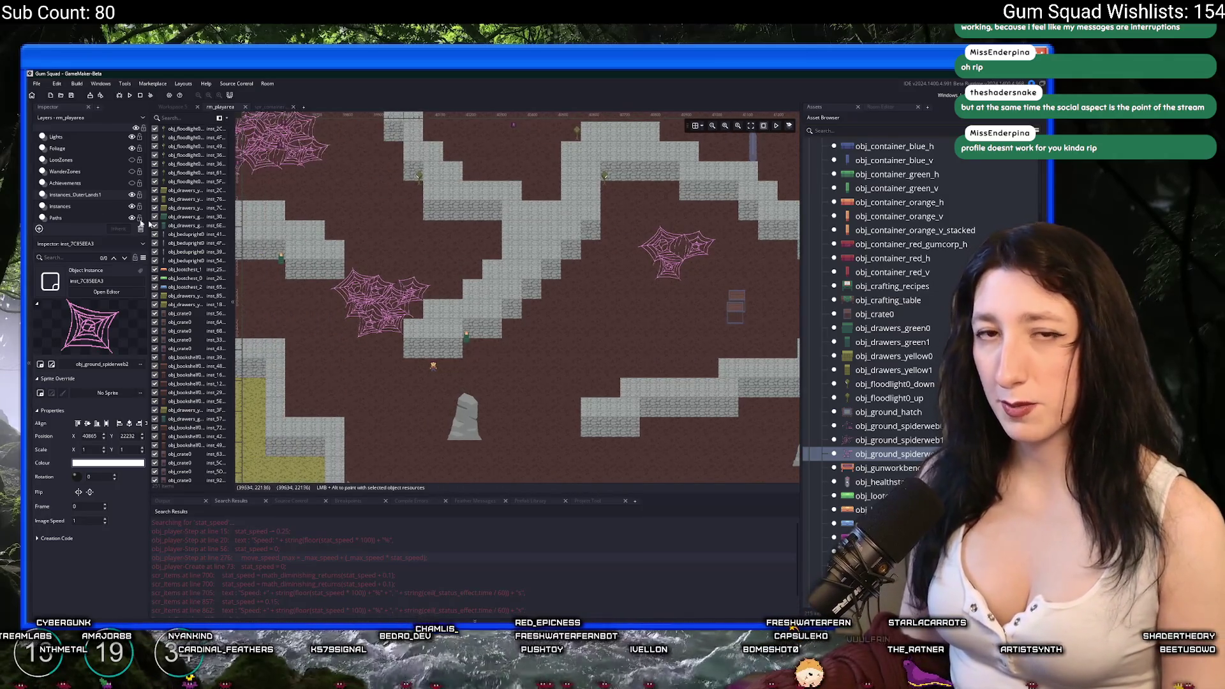
drag(302, 268, 383, 241)
mouse_move(319, 279)
mouse_down()
mouse_move(423, 265)
mouse_move(478, 280)
mouse_up()
scroll(298, 272, up, 6)
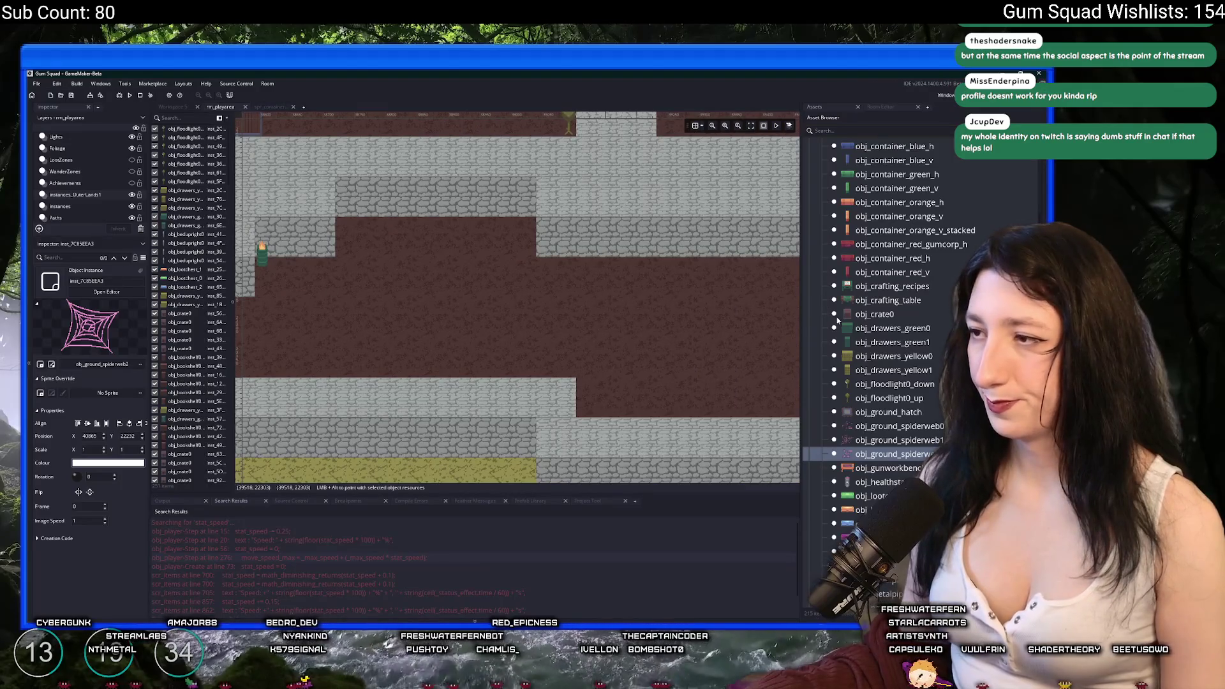
click(849, 331)
click(874, 314)
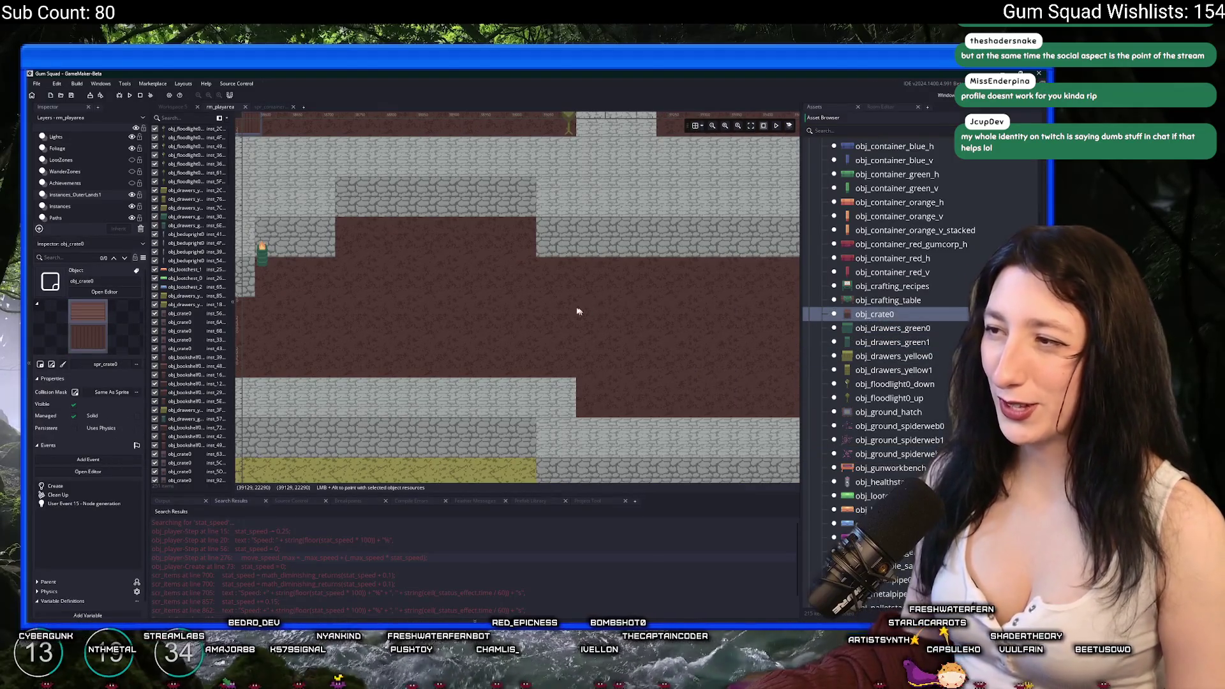
drag(585, 312, 480, 293)
scroll(481, 293, up, 3)
drag(415, 268, 509, 274)
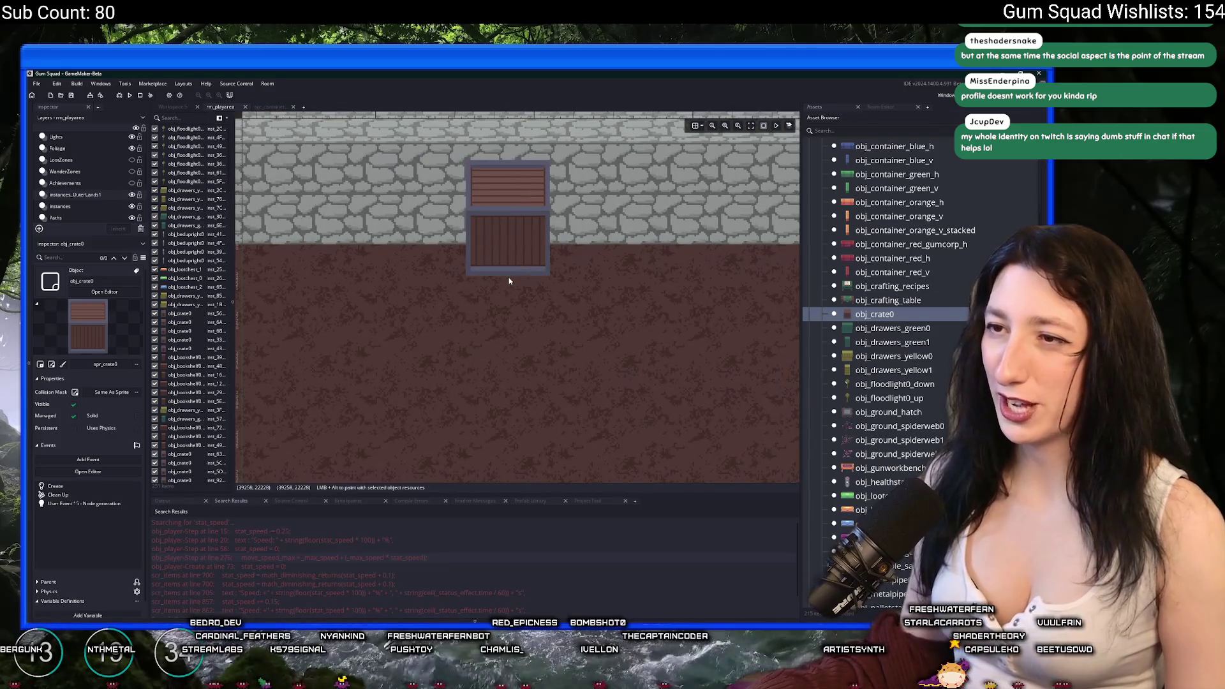
drag(530, 360, 453, 317)
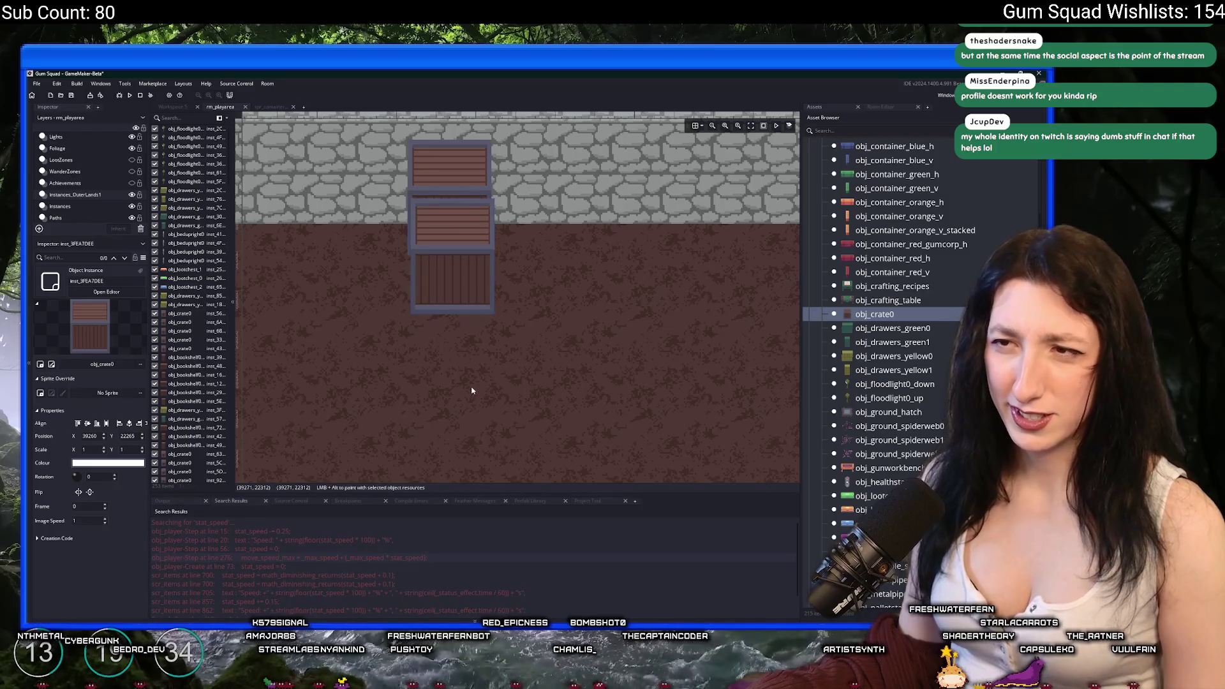
Place an obj_palletstack on the dirt floor.
scroll(472, 389, down, 1)
scroll(472, 388, down, 2)
scroll(847, 370, down, 3)
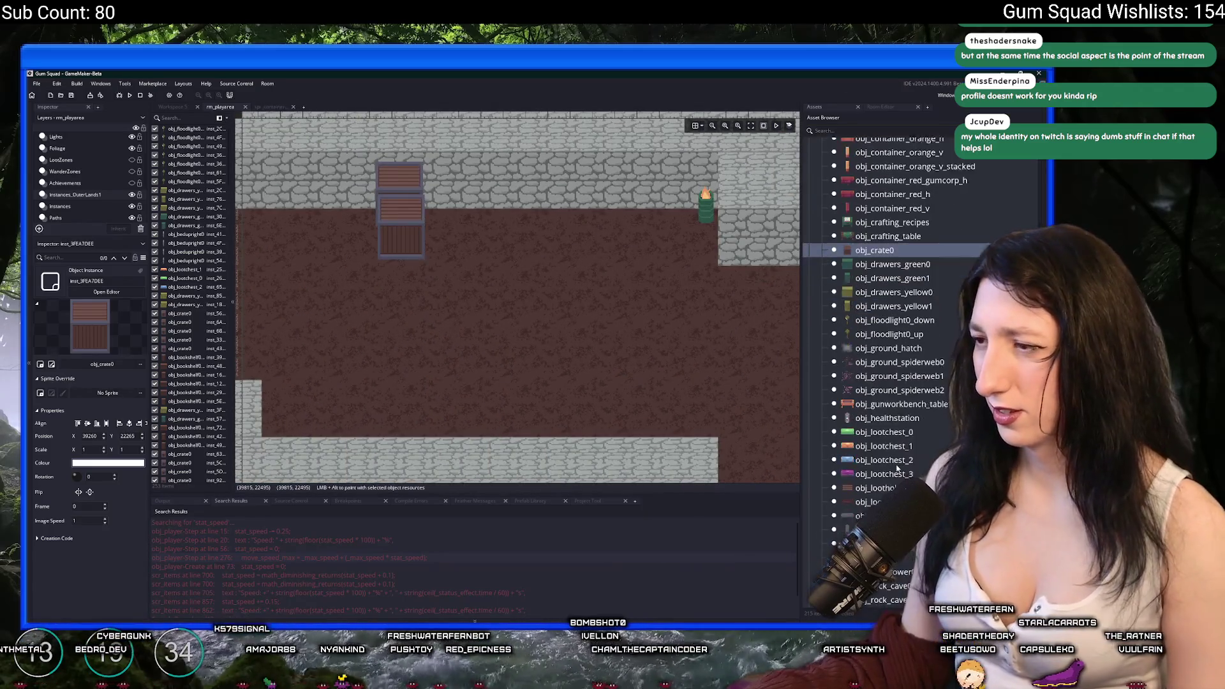
click(874, 514)
scroll(874, 514, down, 1)
mouse_move(871, 496)
mouse_down()
mouse_move(618, 423)
mouse_move(575, 438)
mouse_up()
Add a second pallet stack and an obj_rock_cave0 rock to the room floor.
drag(623, 405, 485, 353)
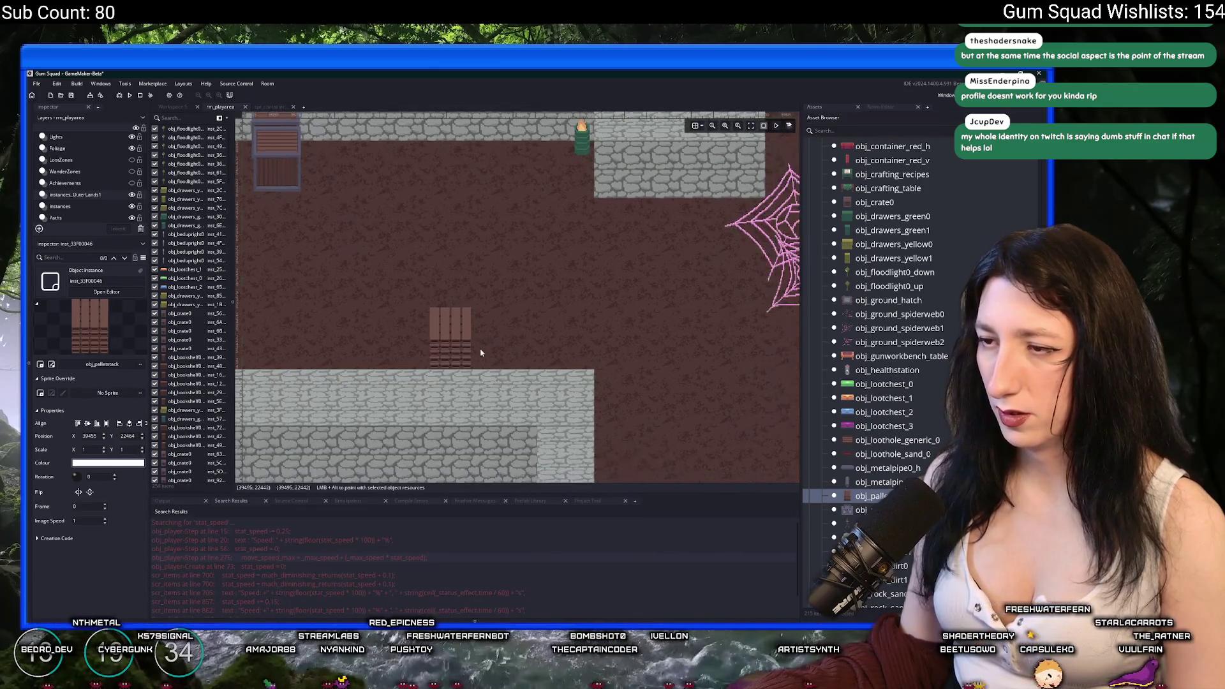
scroll(517, 347, down, 1)
click(565, 319)
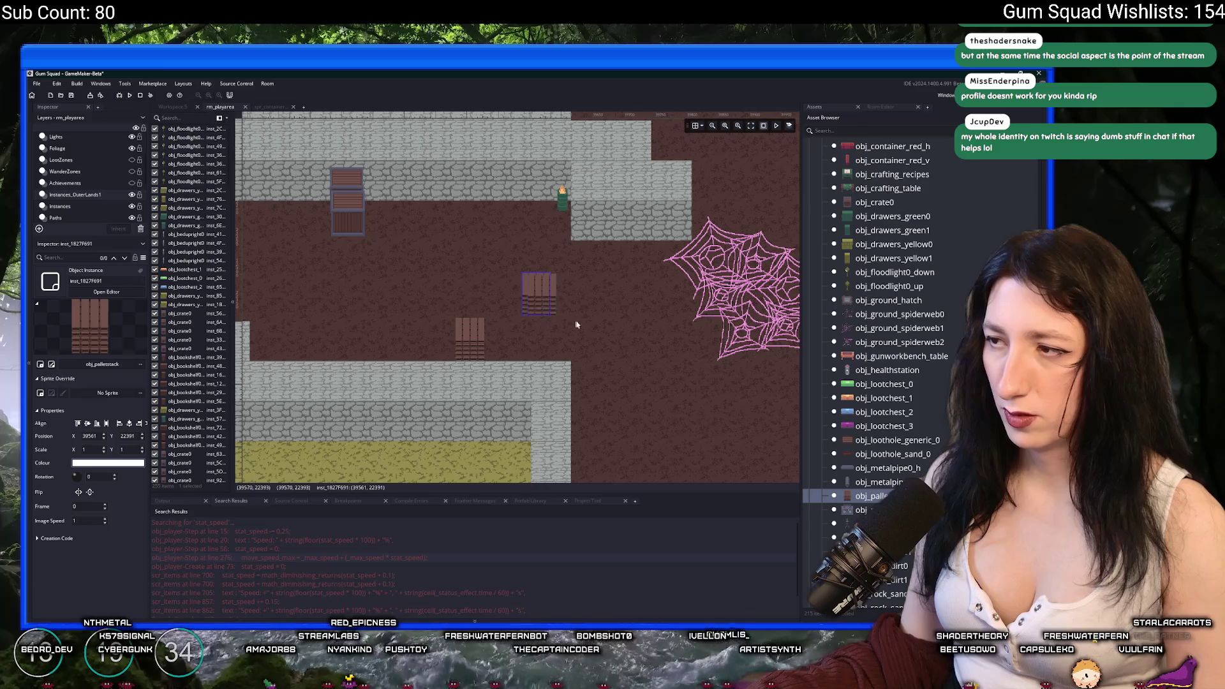
click(855, 551)
mouse_move(842, 548)
mouse_down()
mouse_move(542, 236)
mouse_move(847, 406)
mouse_up()
mouse_move(842, 537)
mouse_down()
mouse_move(403, 316)
mouse_move(658, 363)
mouse_move(686, 411)
mouse_up()
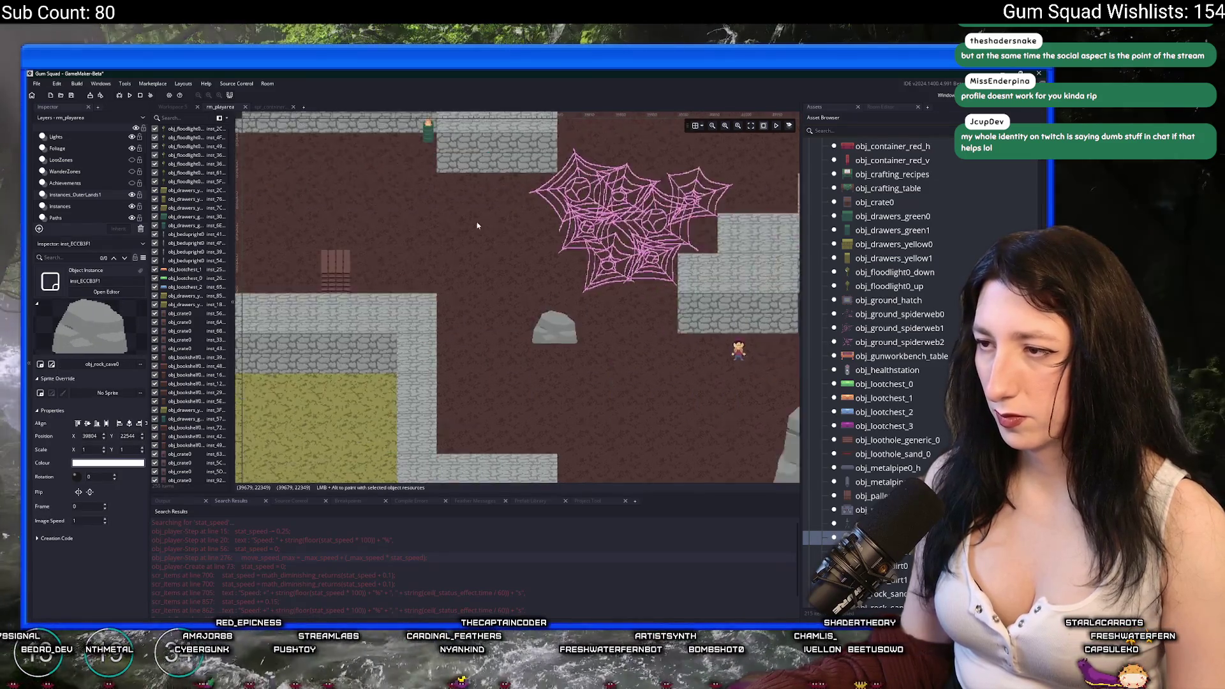
scroll(443, 223, right, 2)
scroll(514, 265, up, 5)
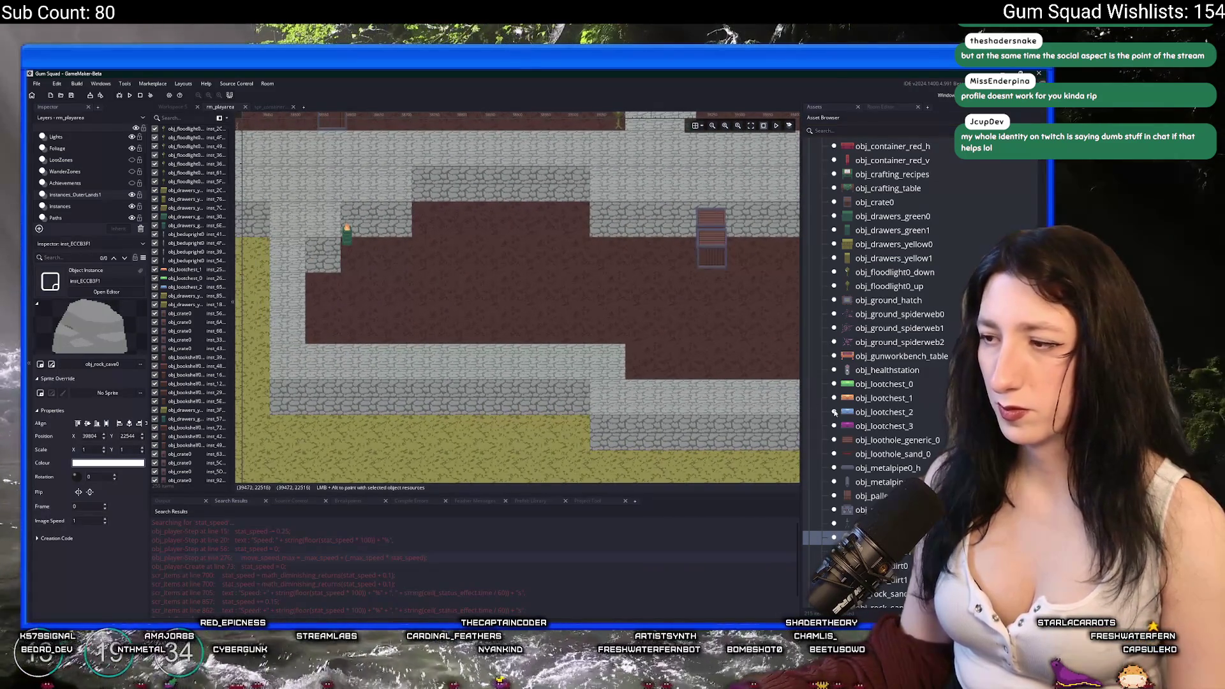
scroll(834, 412, down, 8)
scroll(887, 369, up, 12)
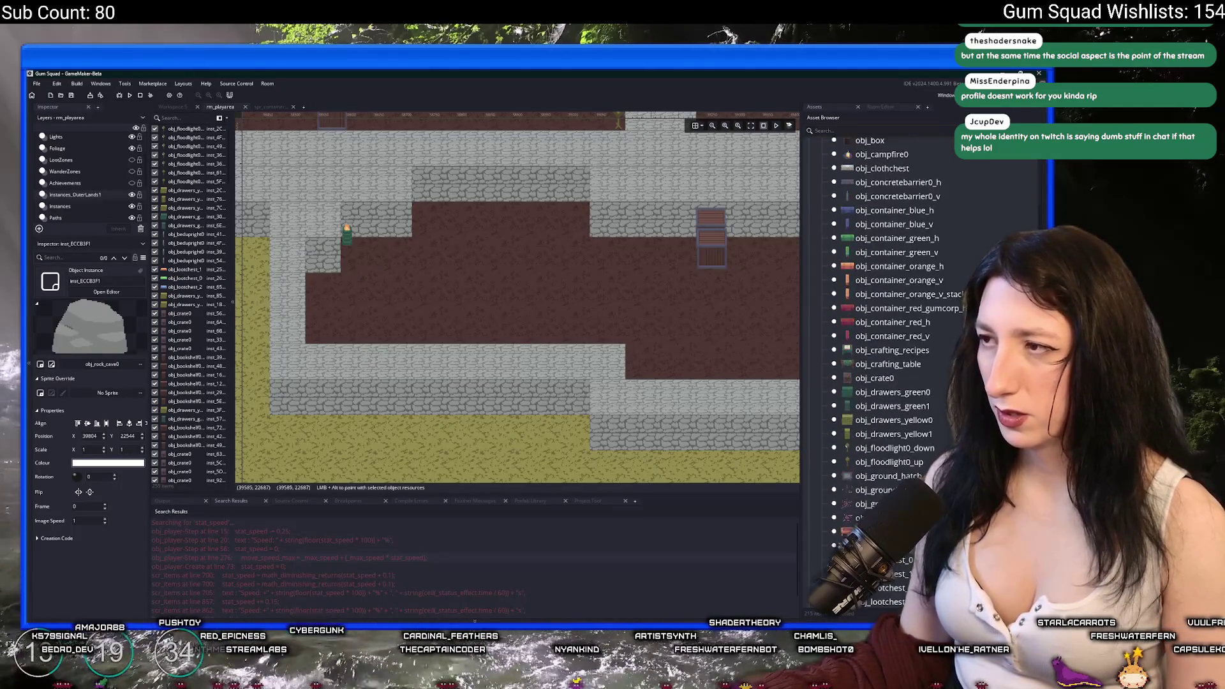
scroll(887, 370, up, 2)
Place two obj_concretebarrier0_v barriers near the crates, moving the second one down and right.
click(898, 275)
scroll(484, 295, up, 3)
alt+click(563, 286)
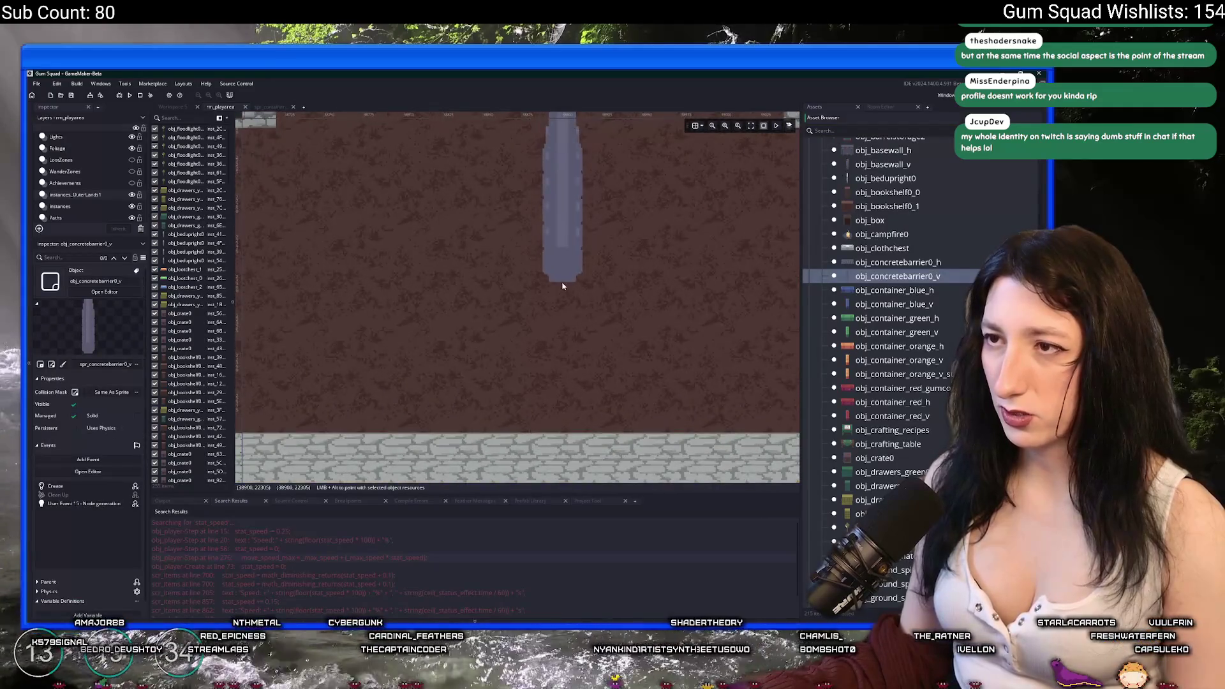
scroll(563, 286, down, 2)
click(540, 362)
scroll(485, 367, down, 2)
scroll(463, 234, down, 1)
alt+click(610, 365)
mouse_move(609, 366)
mouse_down()
mouse_move(624, 426)
mouse_move(652, 427)
mouse_up()
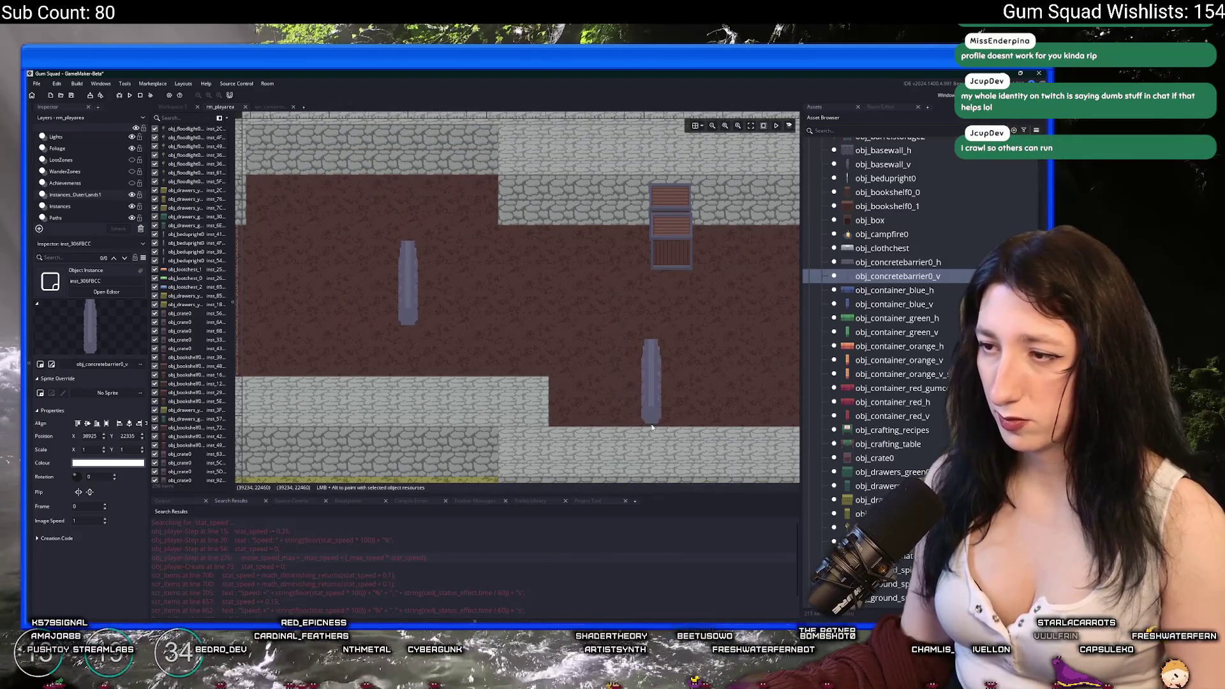
scroll(498, 279, down, 2)
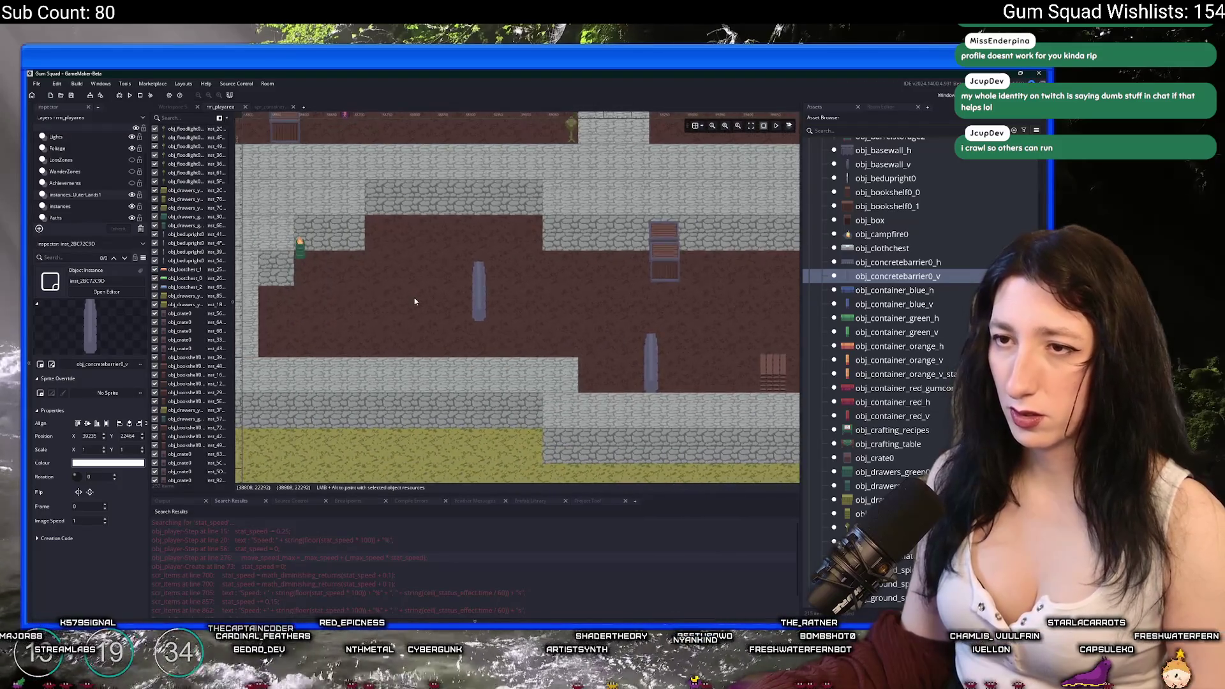
scroll(414, 301, down, 2)
scroll(85, 184, up, 2)
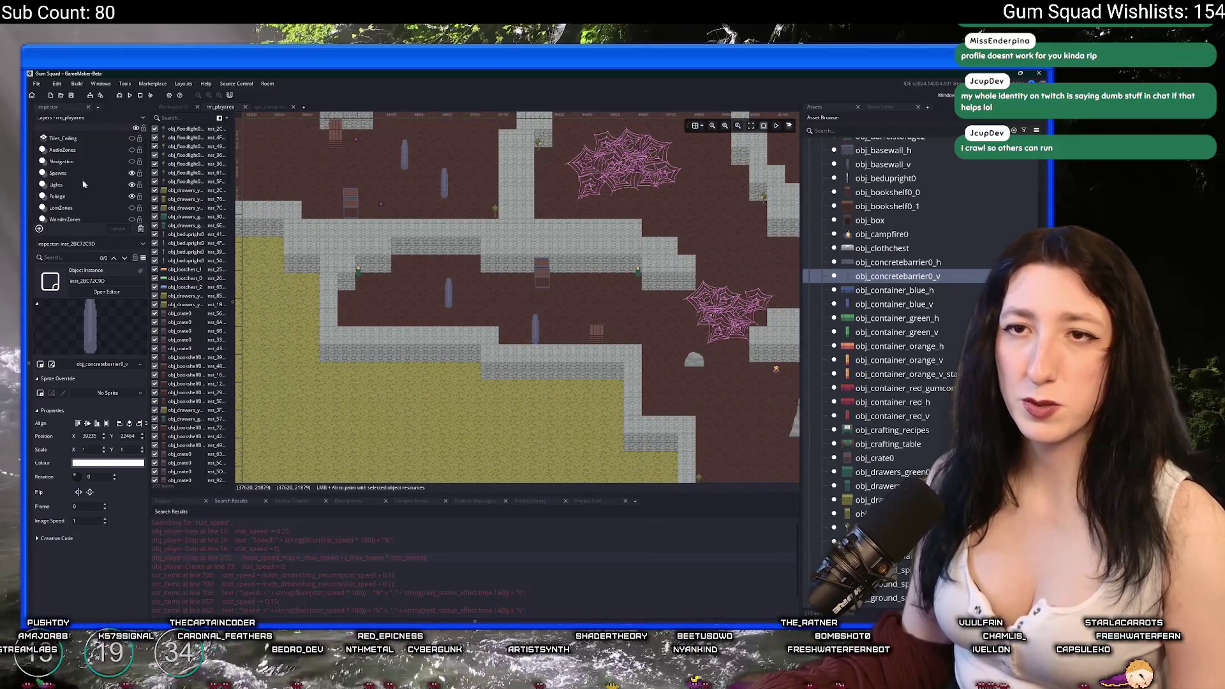
click(69, 176)
Search the assets for 'raid' and drop an obj_spawn_raider spawn point onto the cave floor.
click(899, 131)
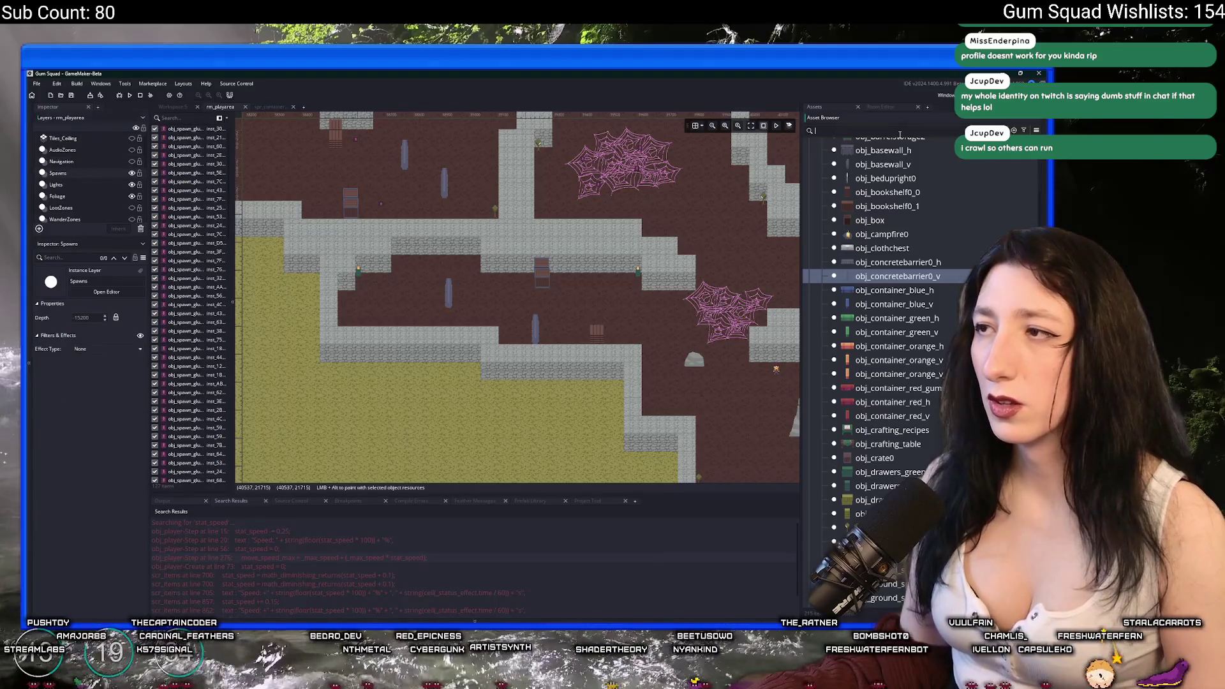
text(railkd)
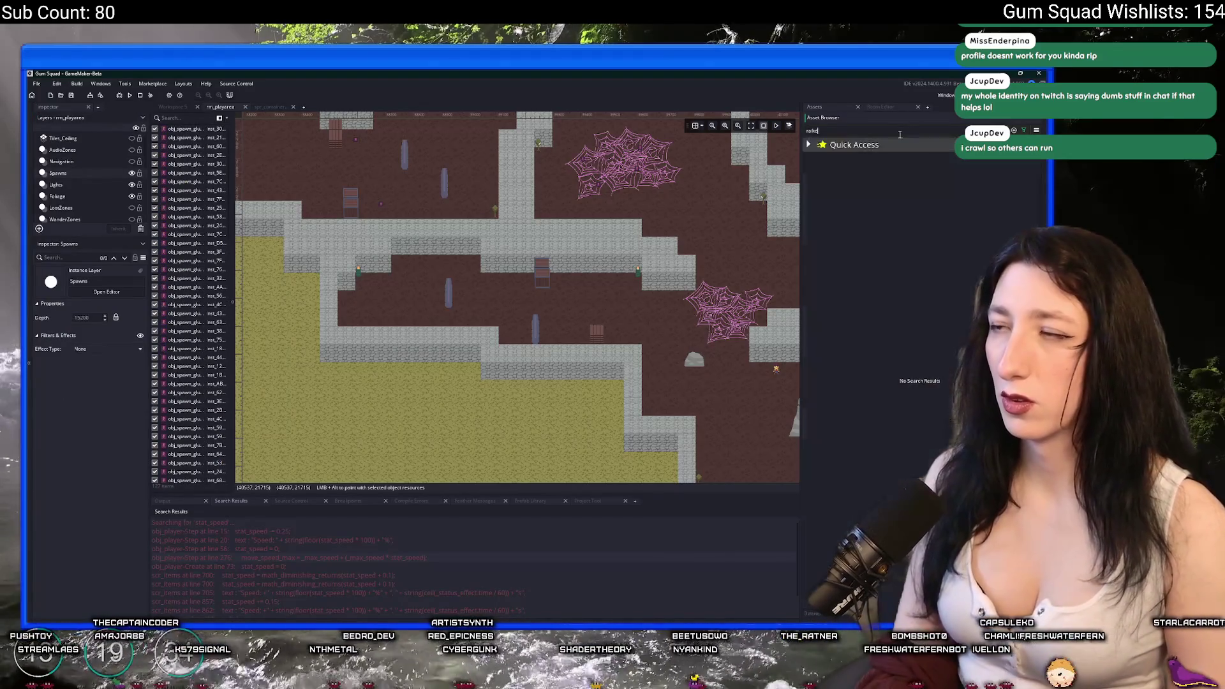
key(BackSpace)
text(d)
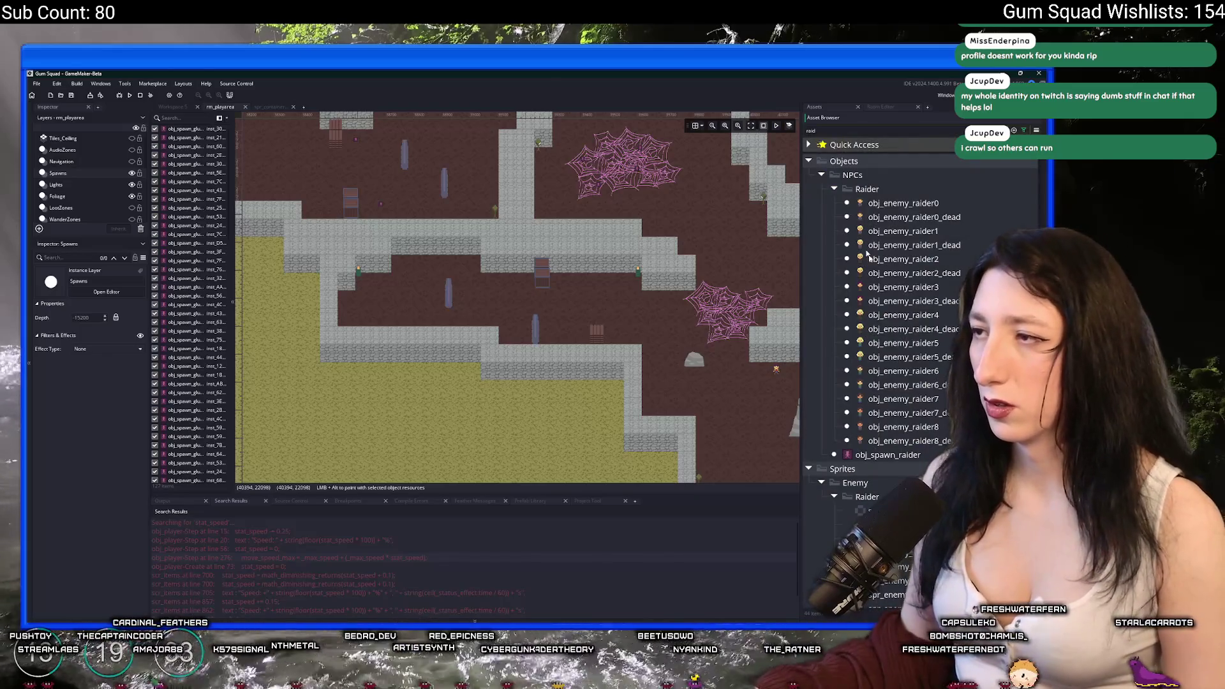
click(890, 454)
alt+click(366, 305)
scroll(424, 303, right, 3)
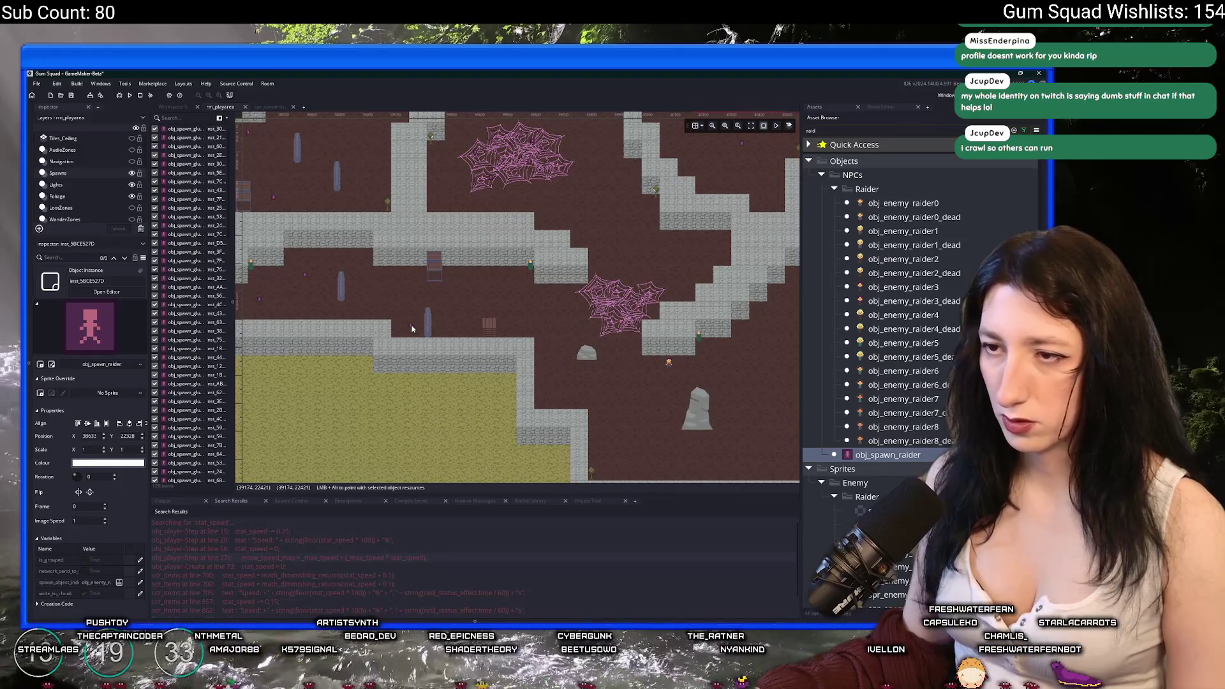